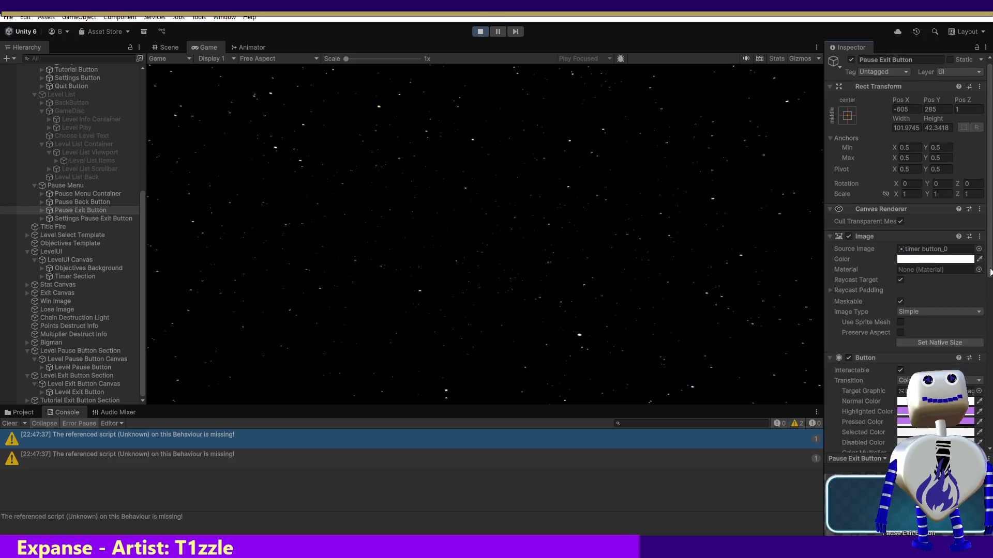
scroll(879, 332, "down", 1)
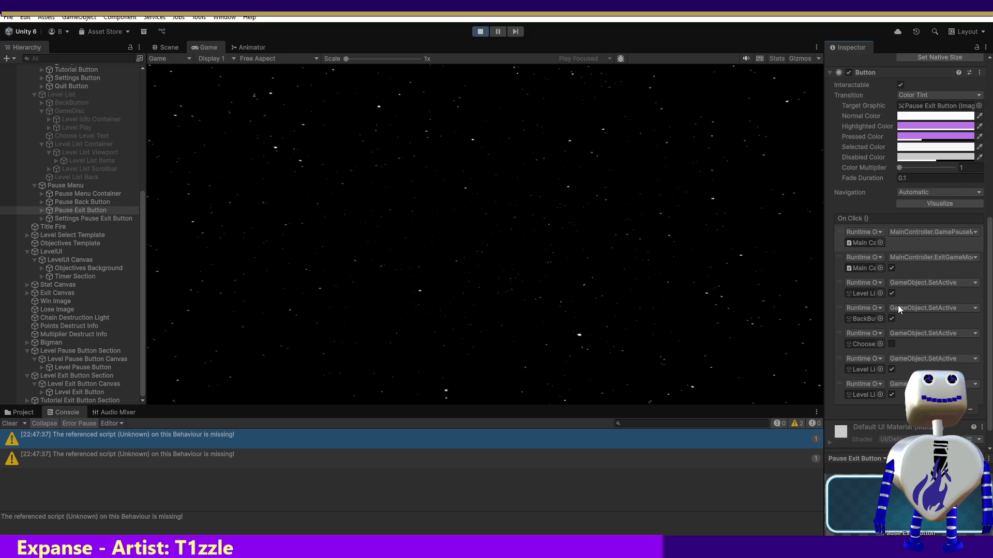
Stop Play mode and show the Pause Exit Button's seven On Click actions in the Inspector
left_click(478, 32)
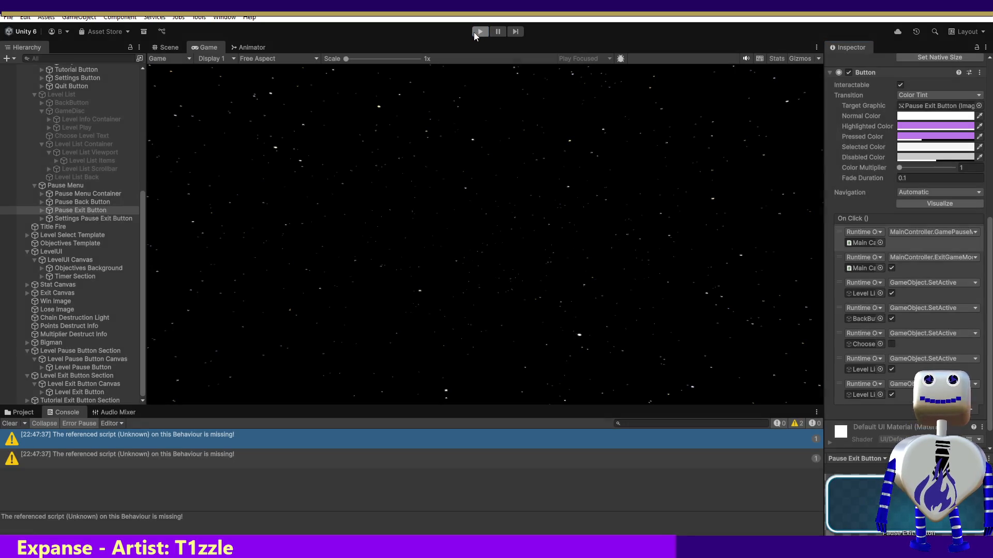
left_click(90, 220)
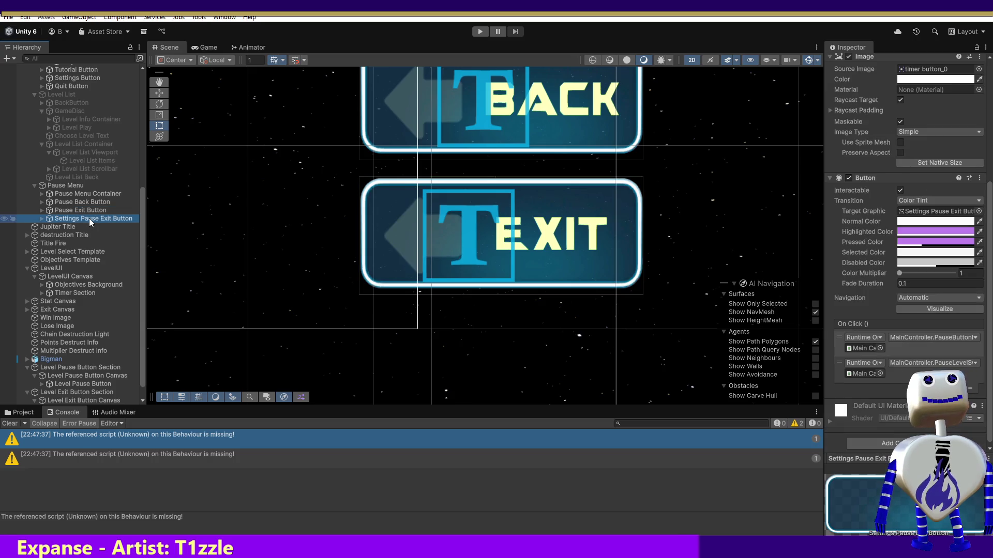
left_click(90, 211)
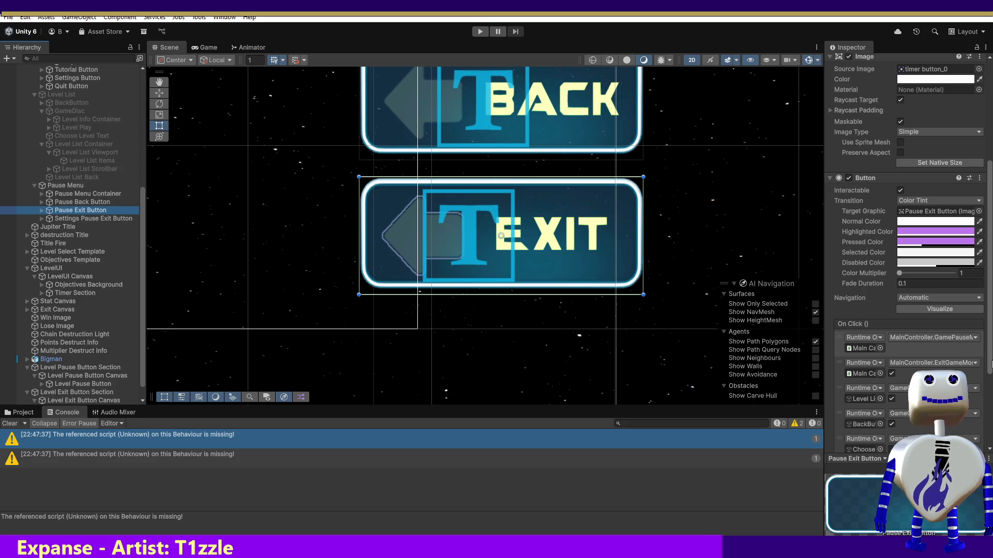
left_click_drag(985, 355, 974, 422)
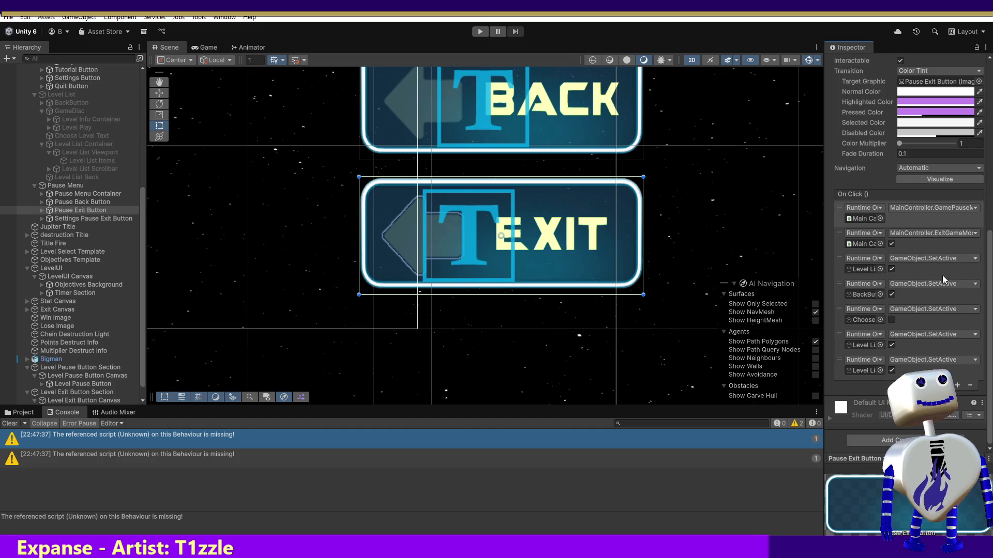
Remove the BackButton and Choose SetActive actions from the Pause Exit Button's On Click list
left_click(863, 269)
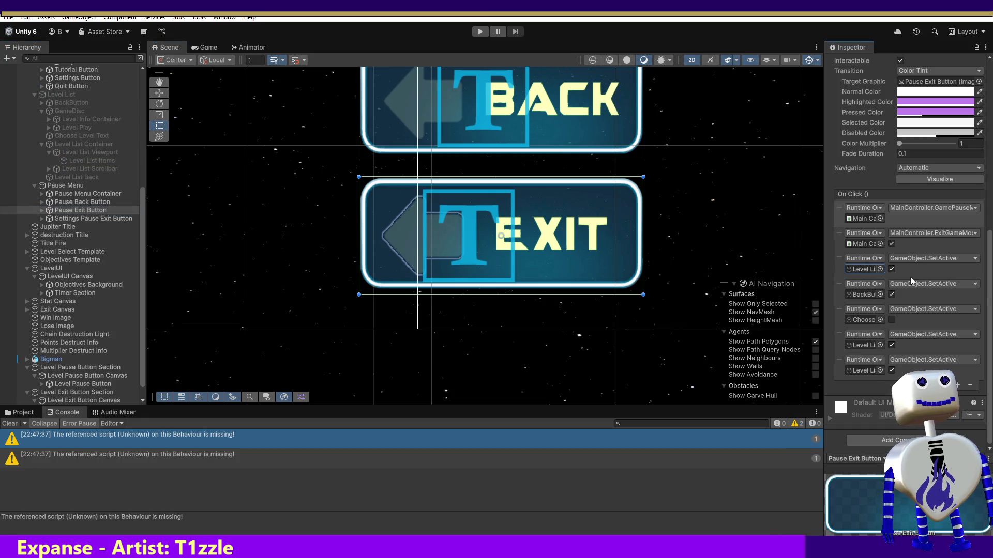
left_click(920, 298)
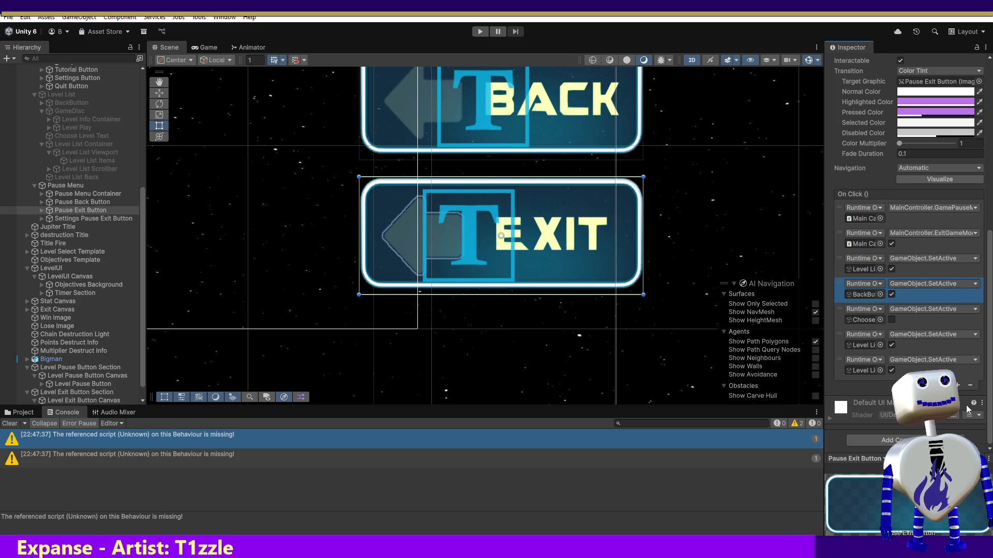
left_click(970, 385)
left_click(932, 322)
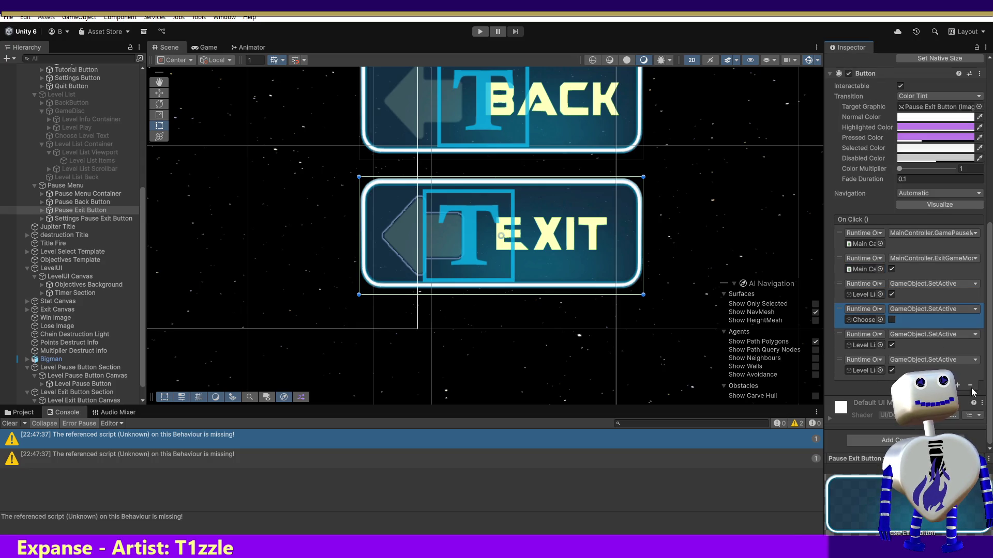
left_click(976, 389)
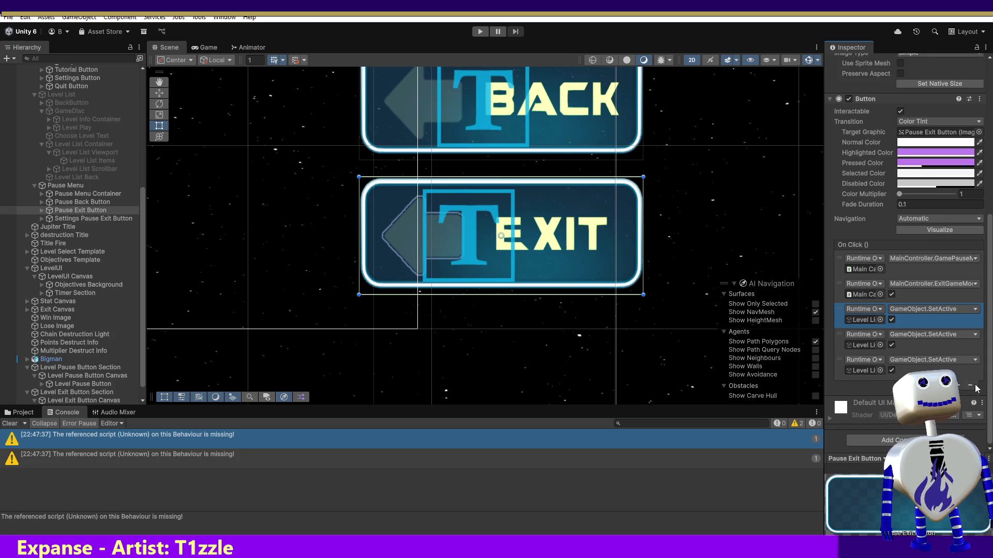
Remove the Level List SetActive actions, leaving three click events, and open the Level List object
left_click(928, 343)
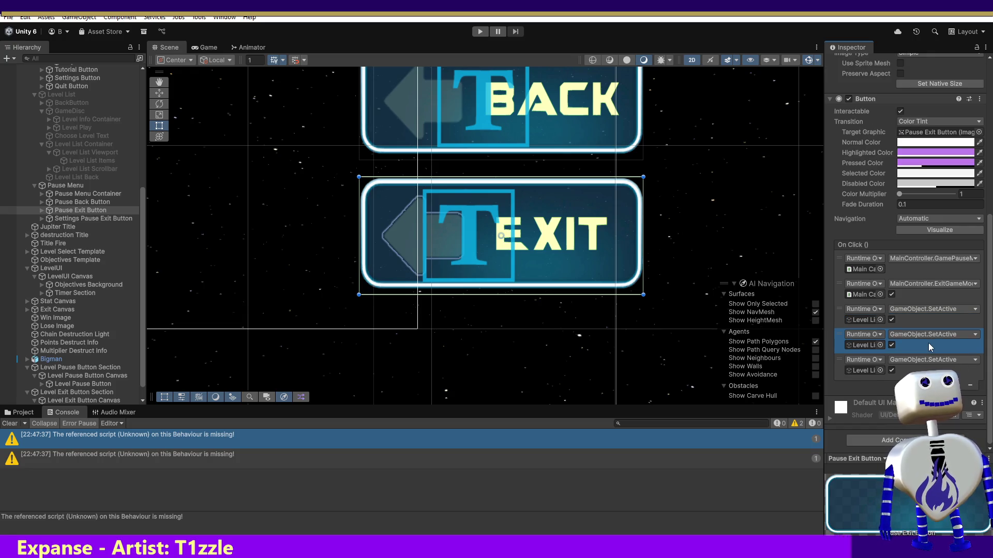
left_click(971, 386)
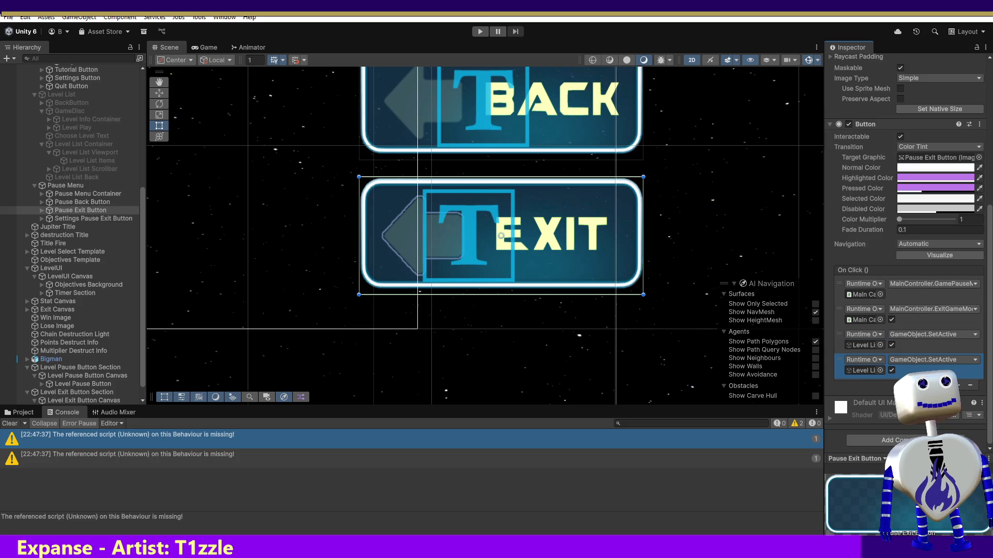
left_click(970, 385)
left_click(865, 371)
double_click(865, 370)
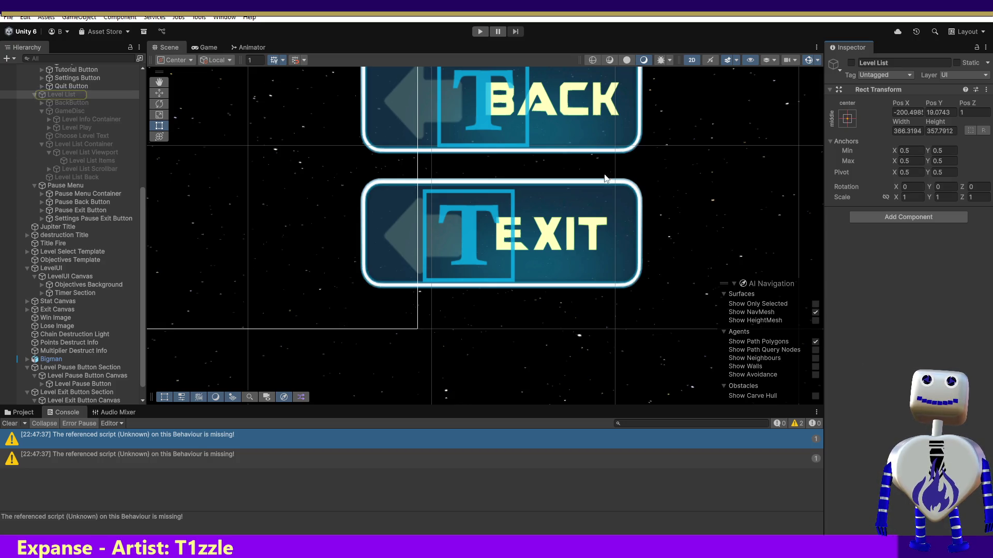
Enter Play mode, start Skill Challenge, then pause and exit back to the level list
left_click(481, 31)
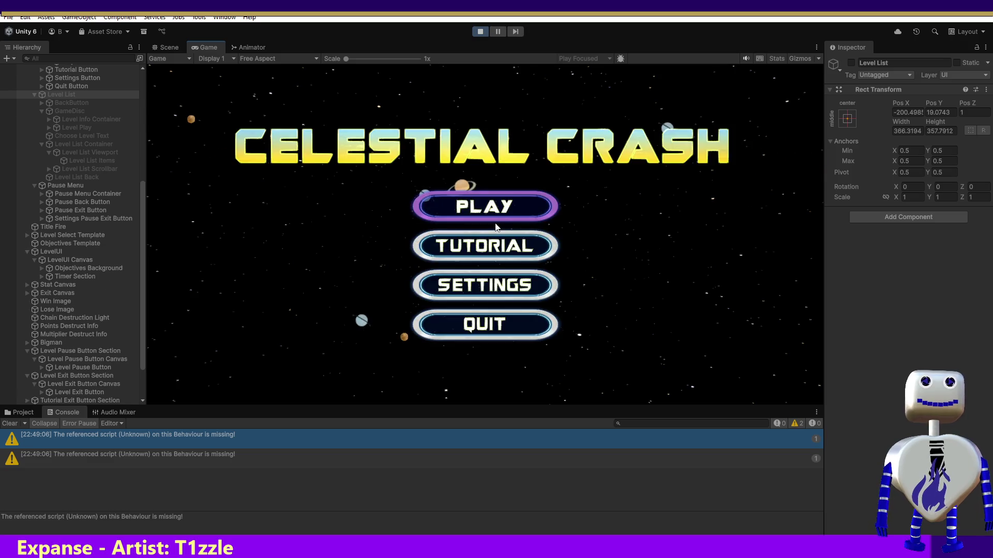
left_click(498, 208)
left_click(496, 263)
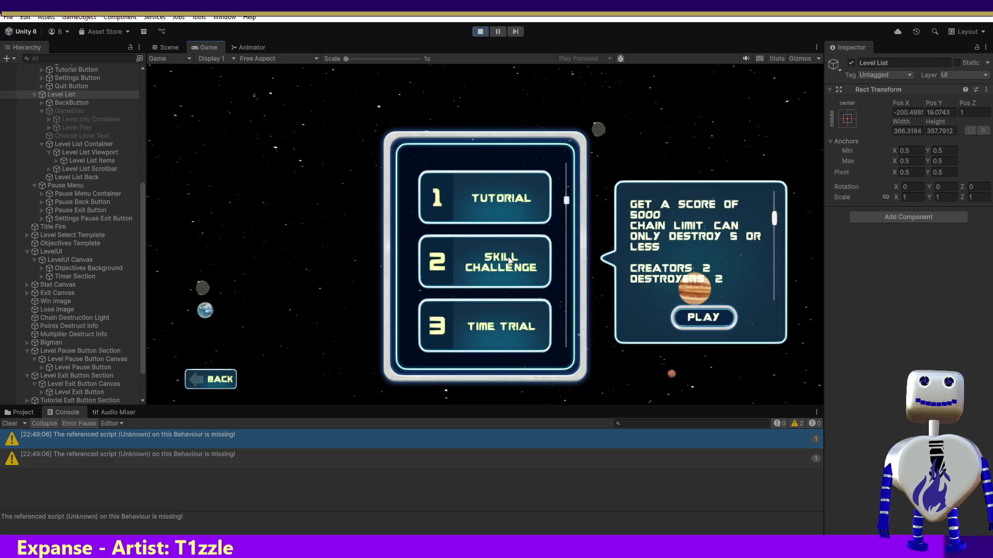
left_click(711, 319)
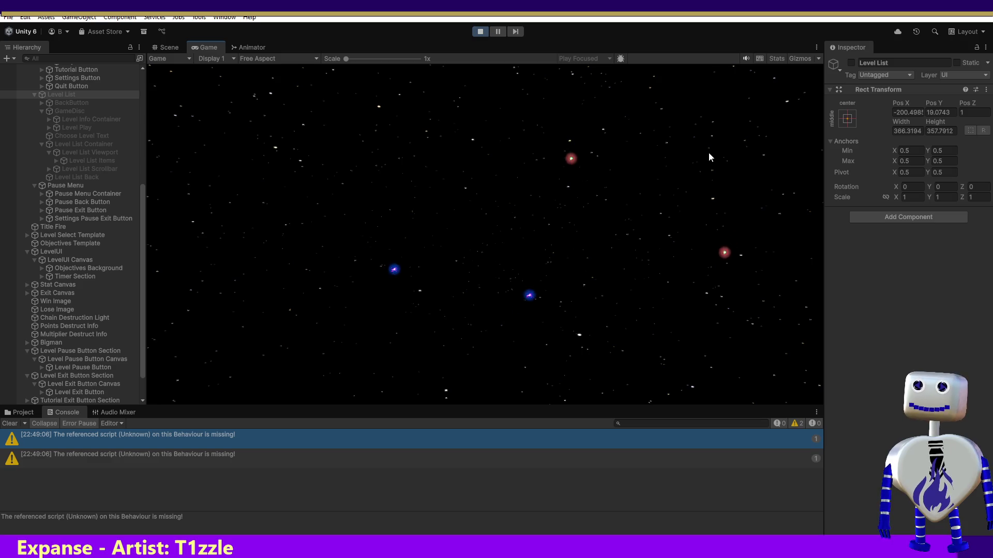
left_click(715, 93)
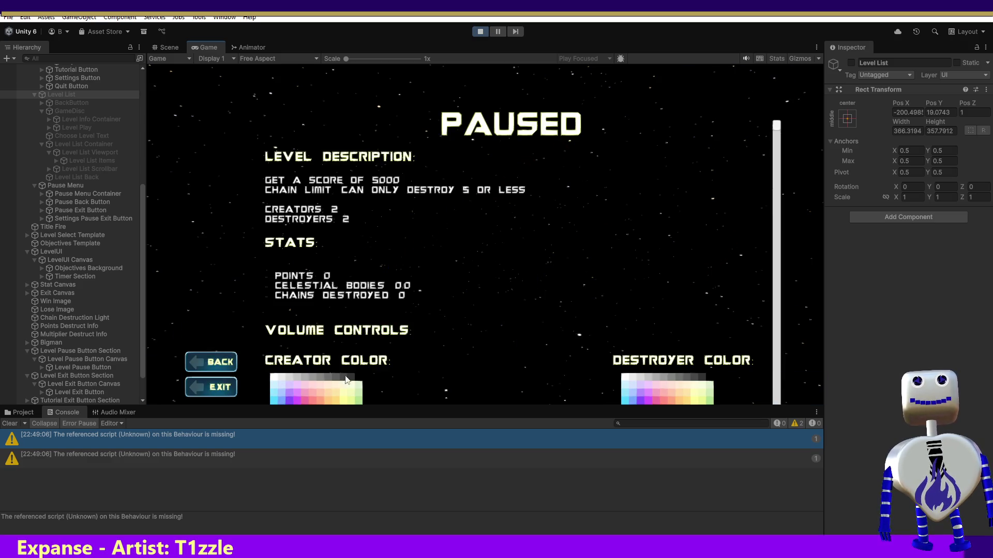
left_click(224, 391)
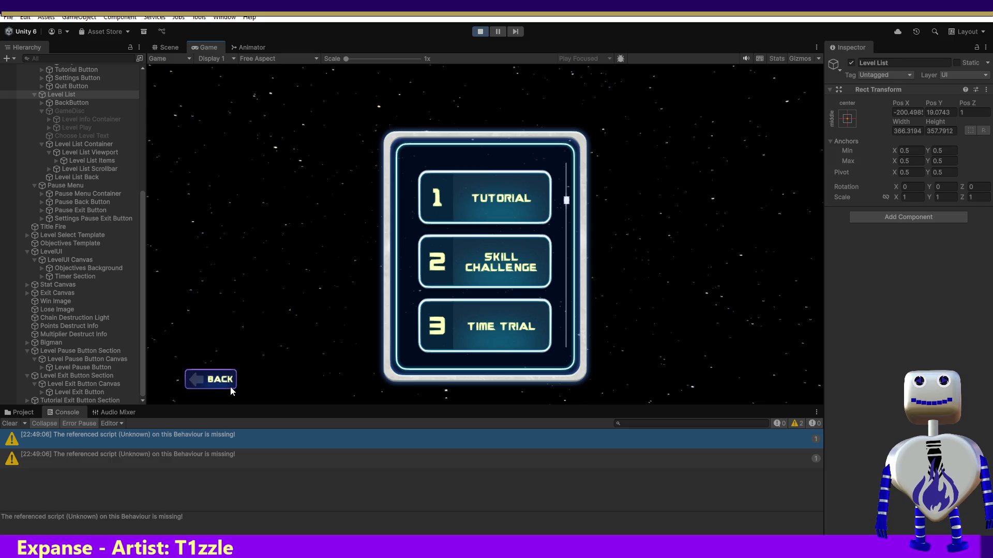
Start Time Trial, pause and resume it, then pause with Escape and exit to the level list
left_click(511, 327)
left_click(701, 380)
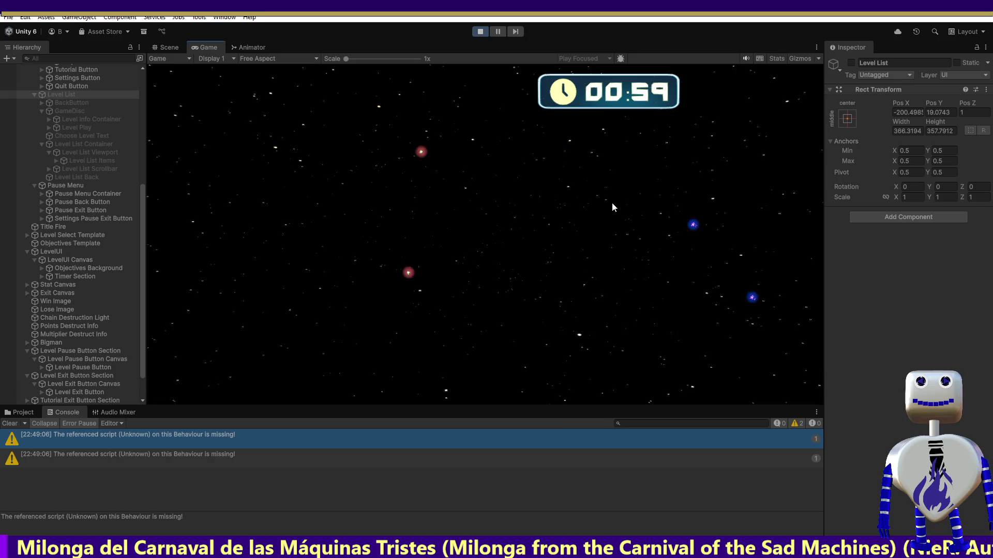
left_click(711, 89)
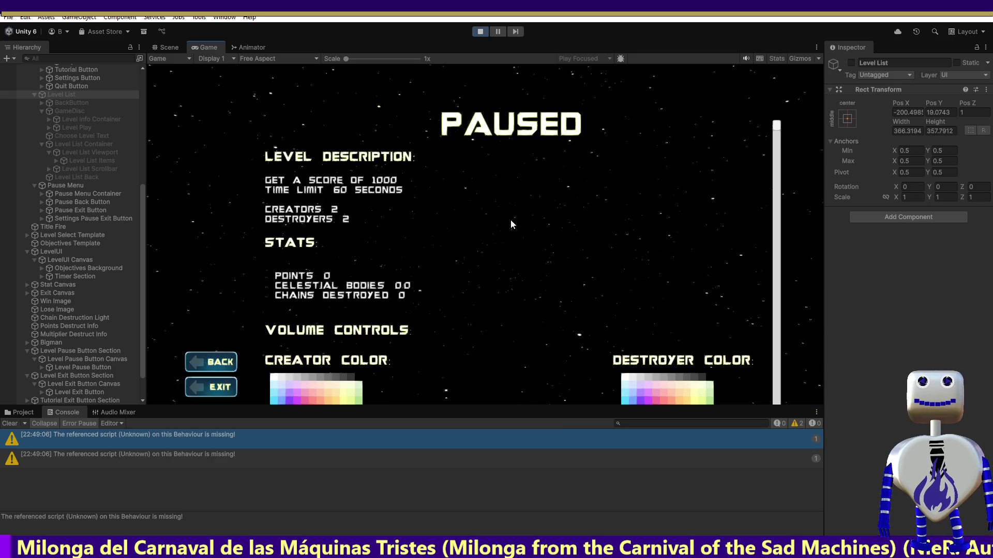
left_click(207, 361)
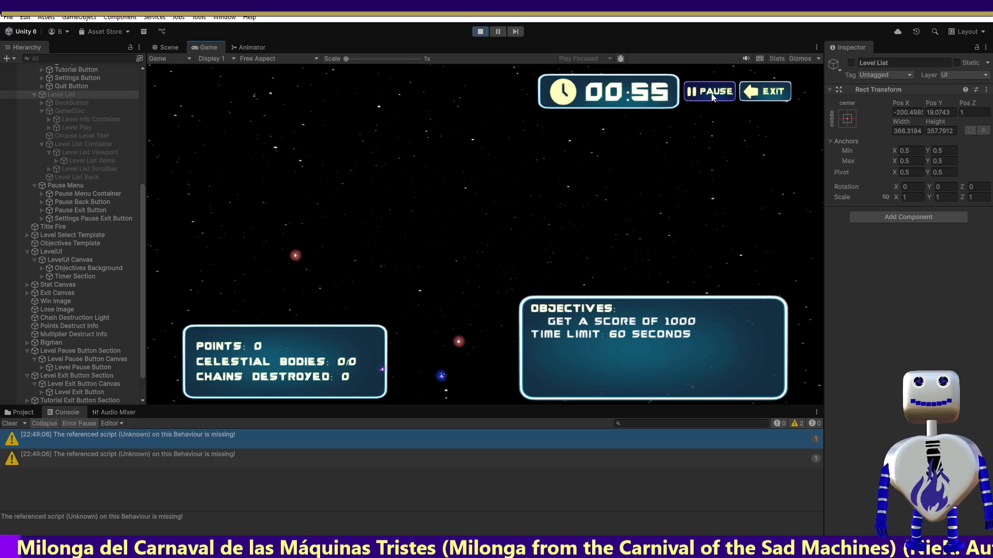
key("Escape")
left_click(224, 389)
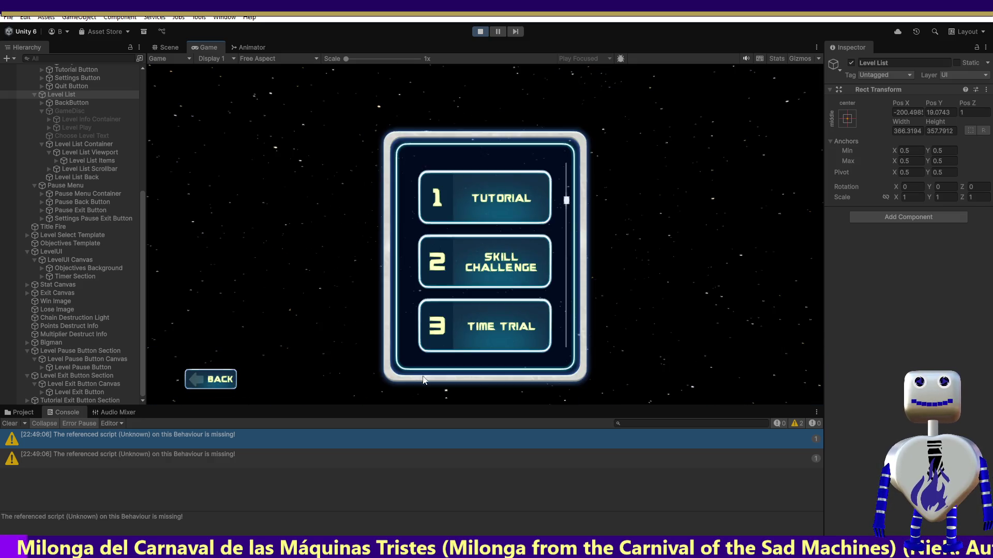
Replay Time Trial twice, exiting back to the level list each time, then stop Play mode
left_click(485, 336)
left_click(681, 383)
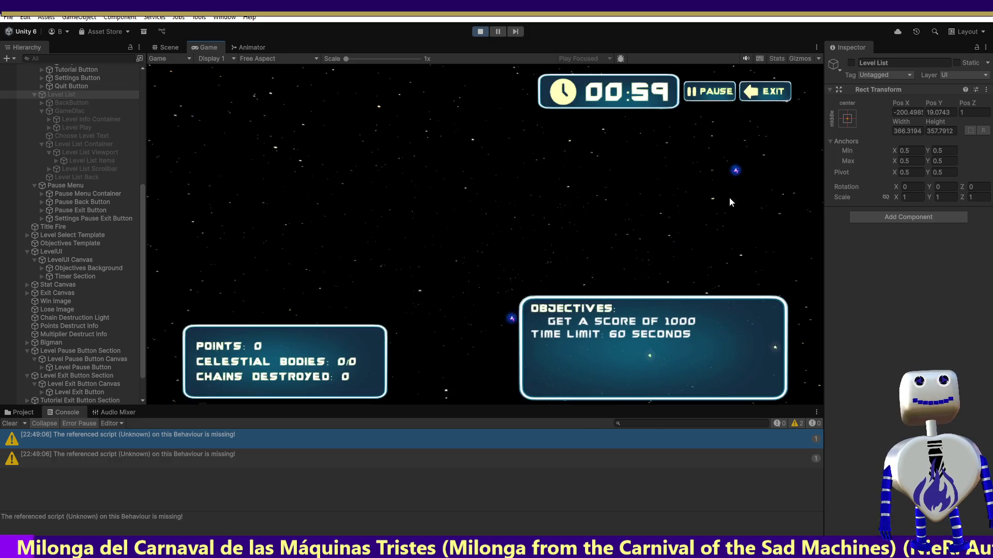
left_click(751, 94)
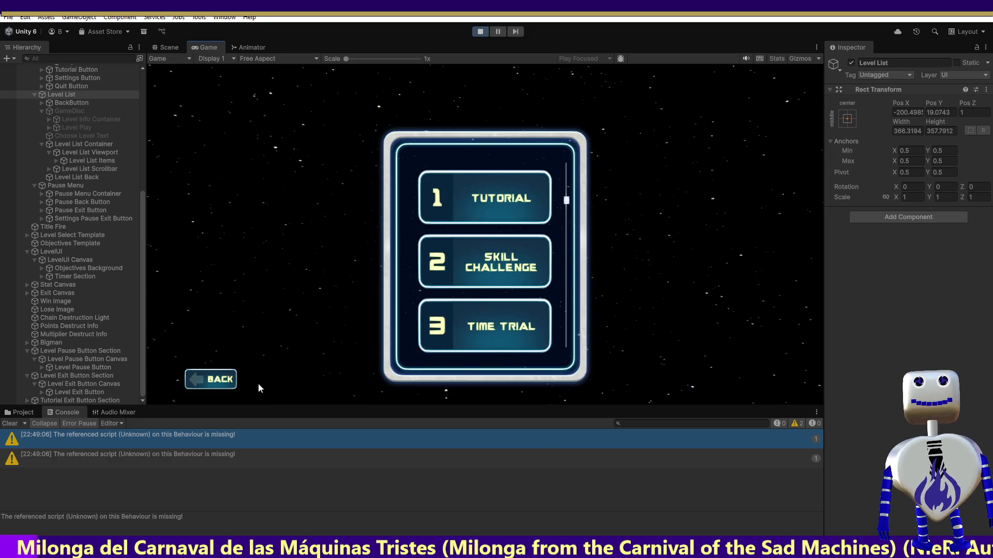
left_click(442, 347)
left_click(693, 381)
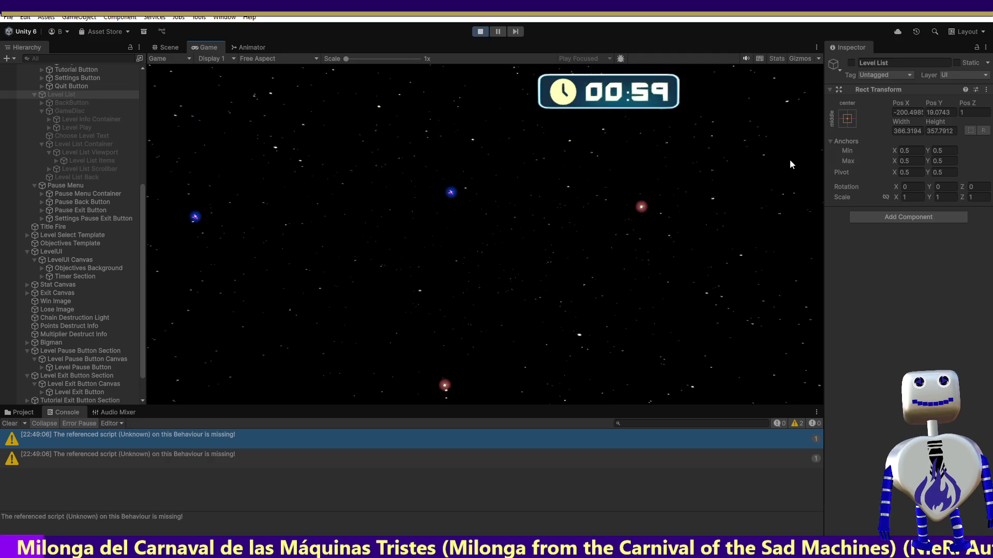
left_click(727, 93)
key("Escape")
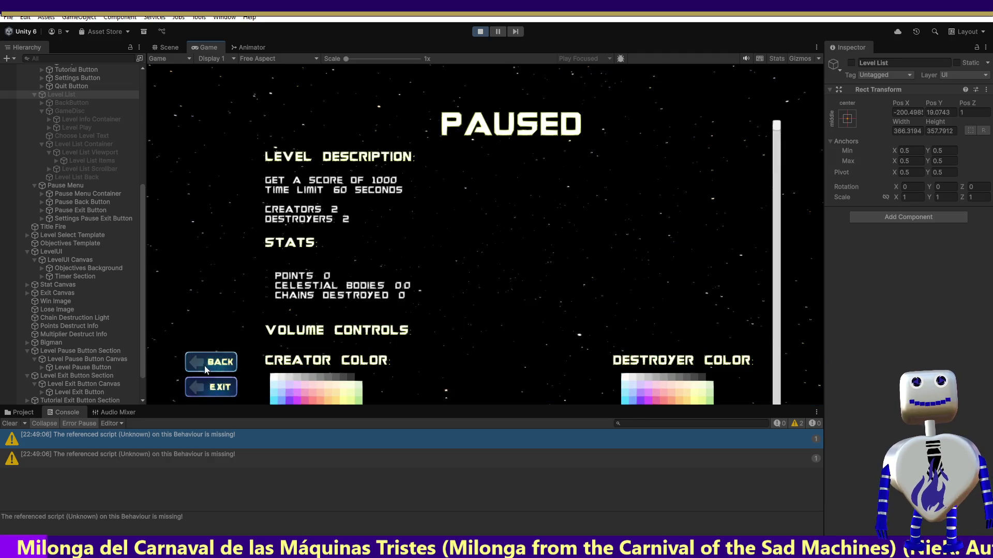
left_click(768, 98)
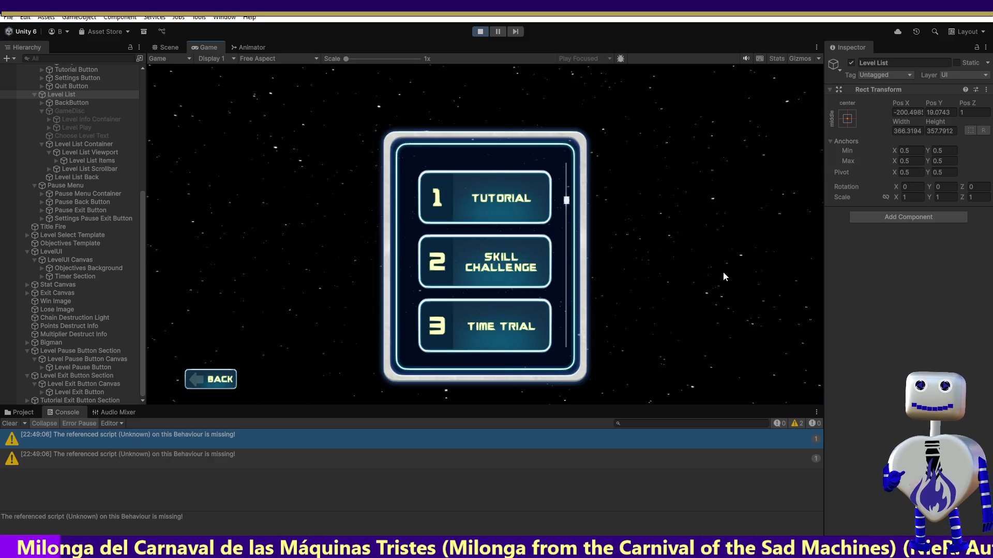
left_click(480, 31)
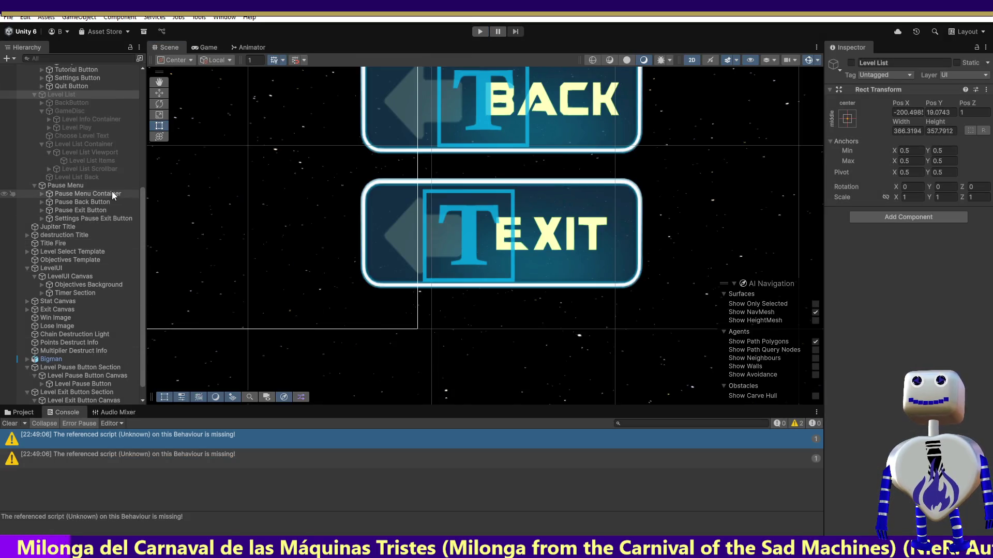
Inspect the Pause Exit Button, Pause Menu Container and Pause Back Button objects
left_click(87, 211)
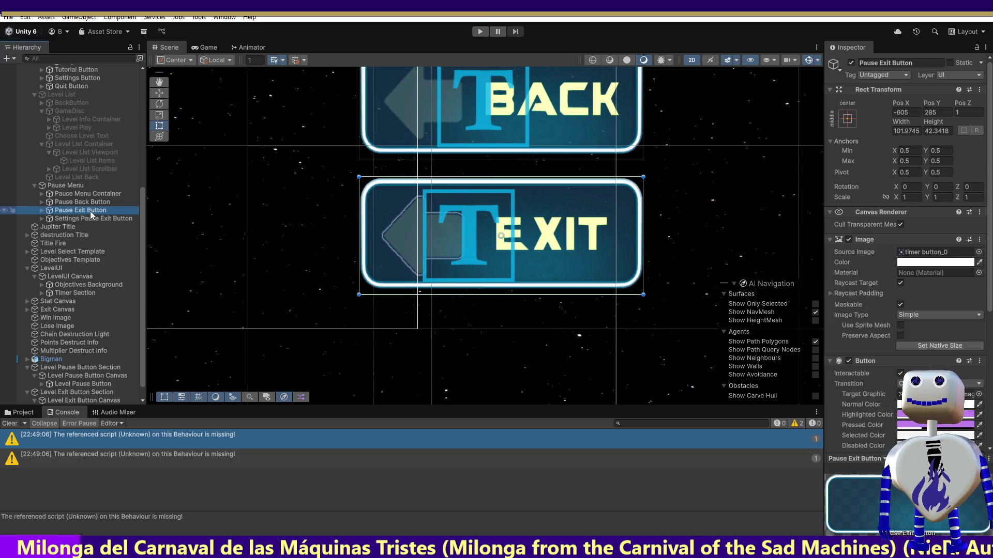
key("Up")
key("Up")
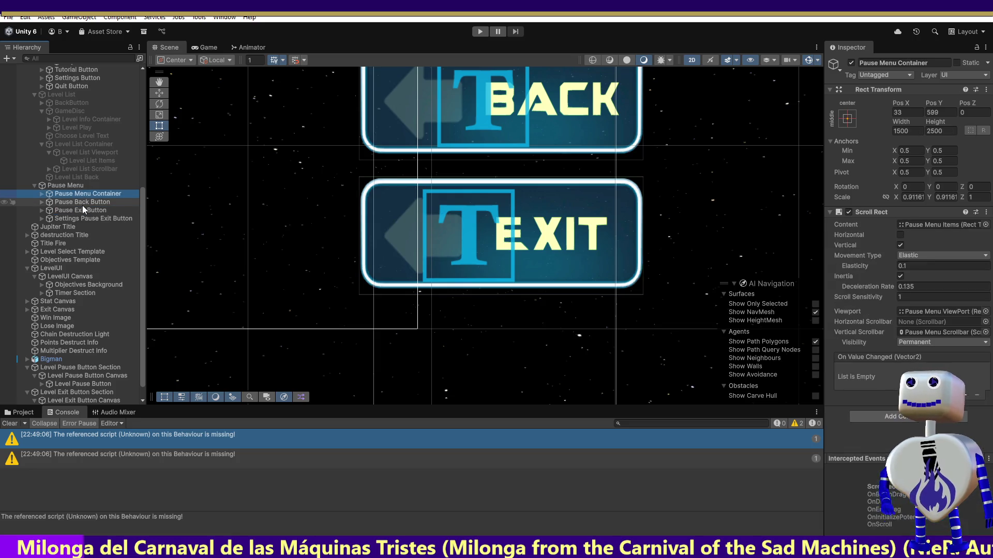
key("Down")
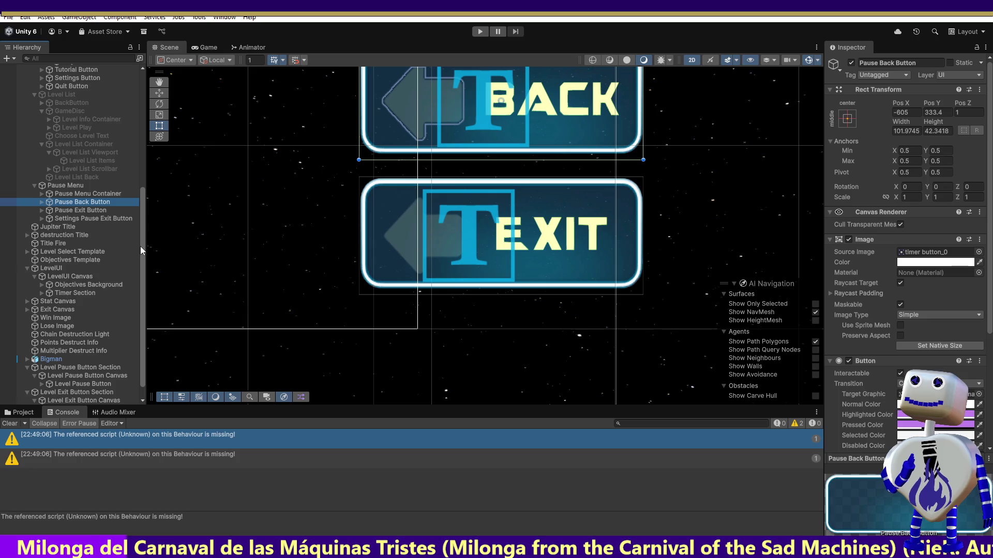
Select Tutorial Button and show its On Click calling MainController.SetupTutorial
left_click_drag(141, 244, 134, 183)
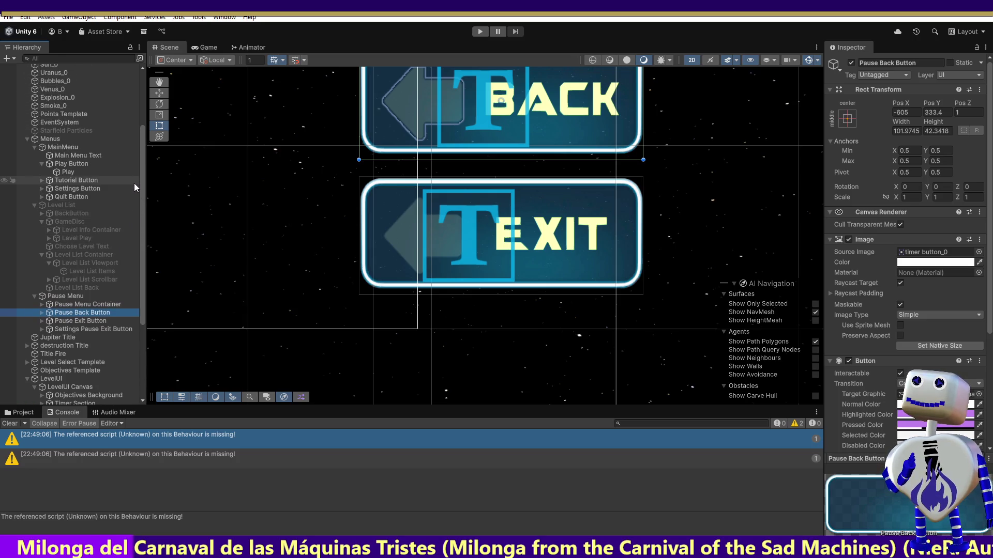
left_click(67, 182)
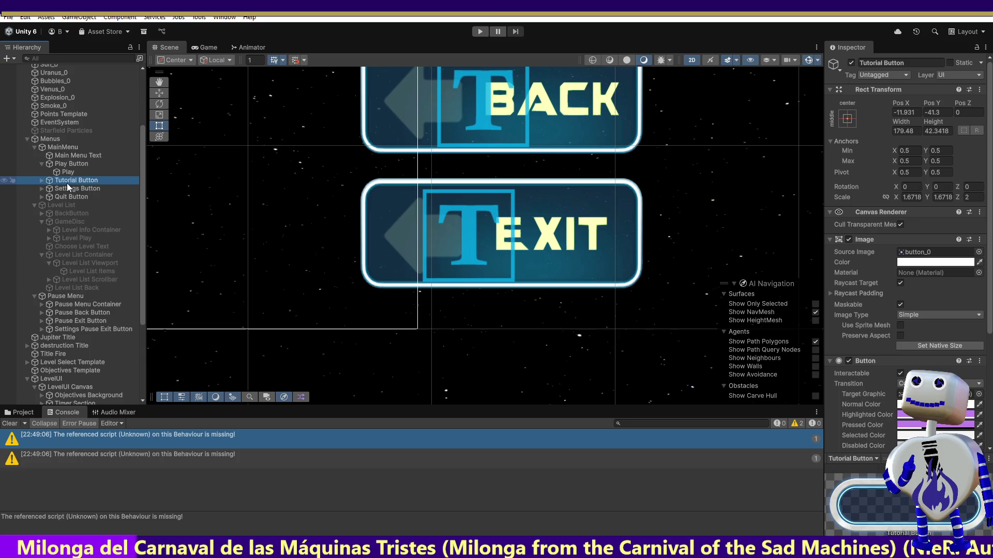
left_click_drag(990, 293, 990, 403)
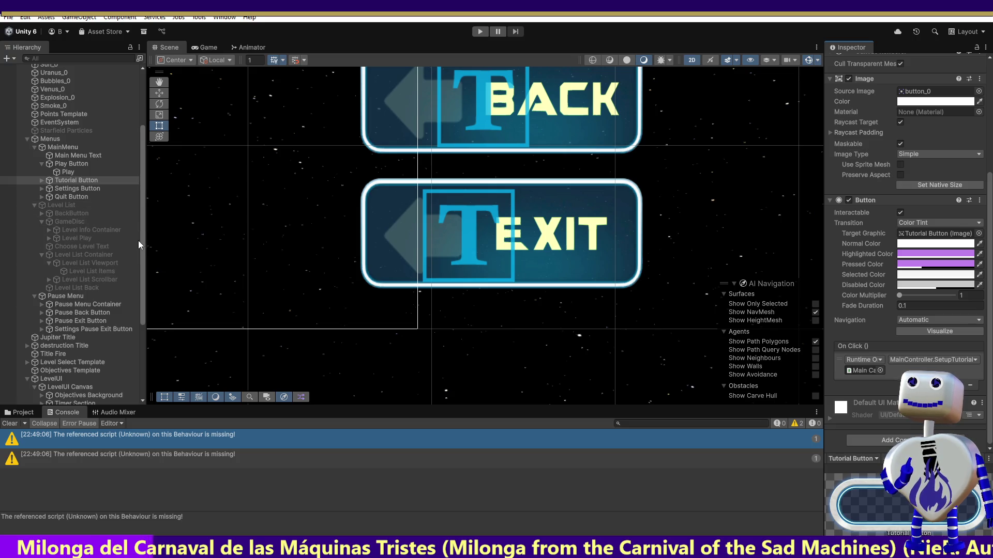
left_click_drag(142, 247, 153, 288)
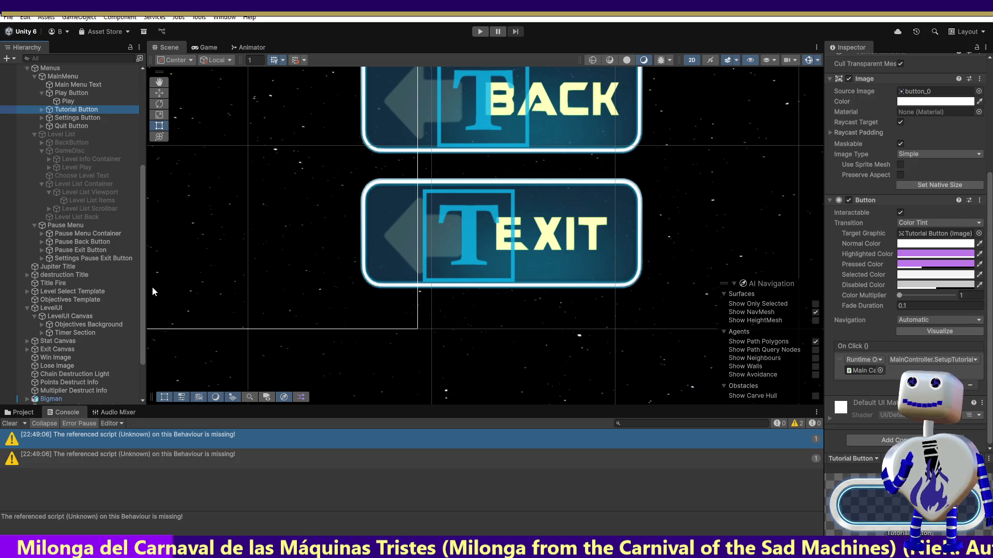
left_click_drag(153, 287, 152, 289)
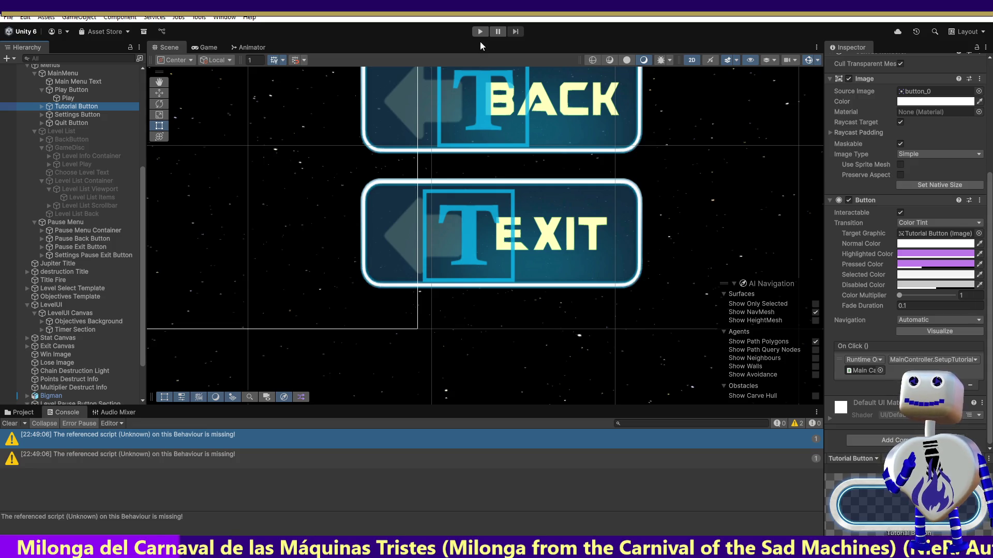
Run the game to level select and expand Level List Items > LEVEL 1 in the Hierarchy
left_click(481, 31)
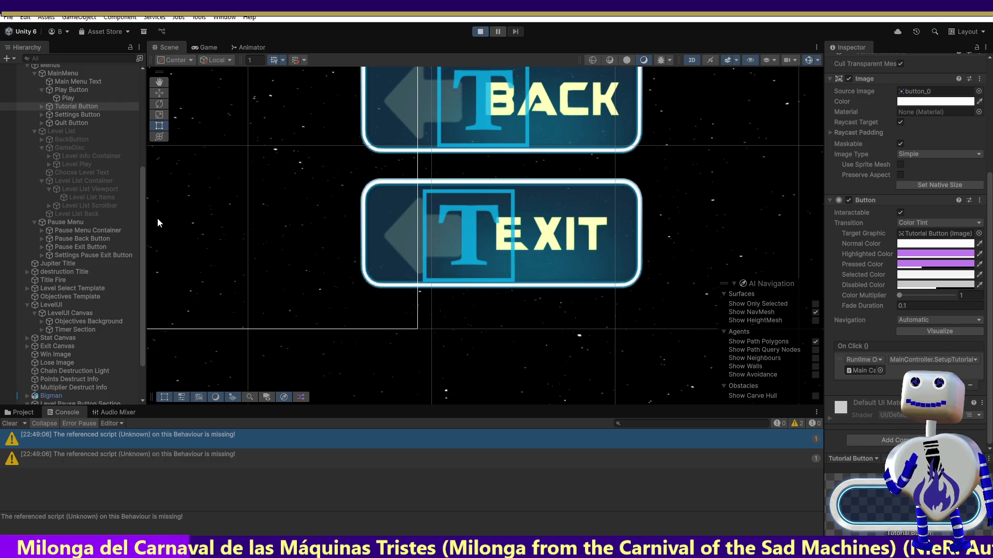
left_click(437, 205)
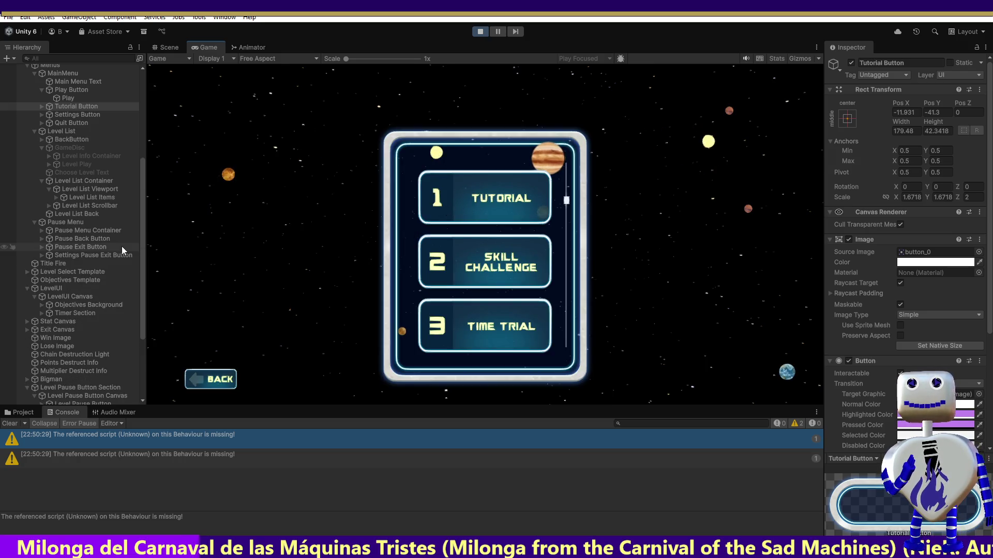
left_click(55, 197)
left_click(63, 205)
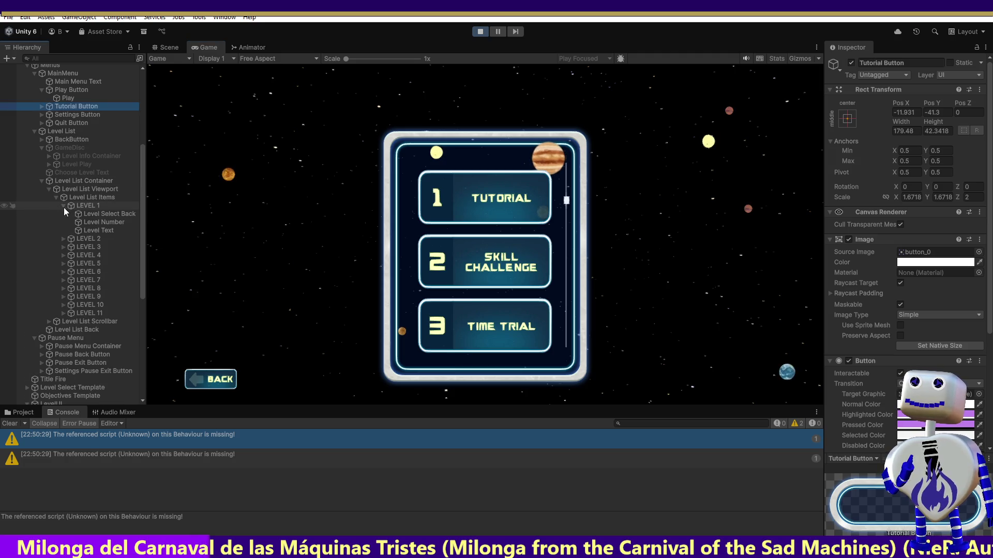
left_click(97, 214)
left_click(96, 223)
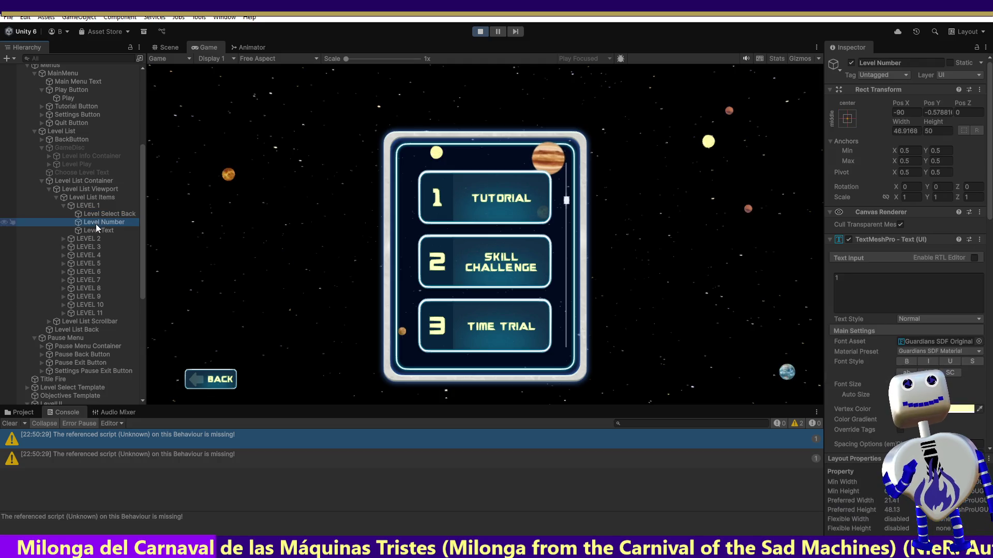
Review LEVEL 1's On Click handlers, then switch to MainController.cs in Visual Studio
left_click(94, 206)
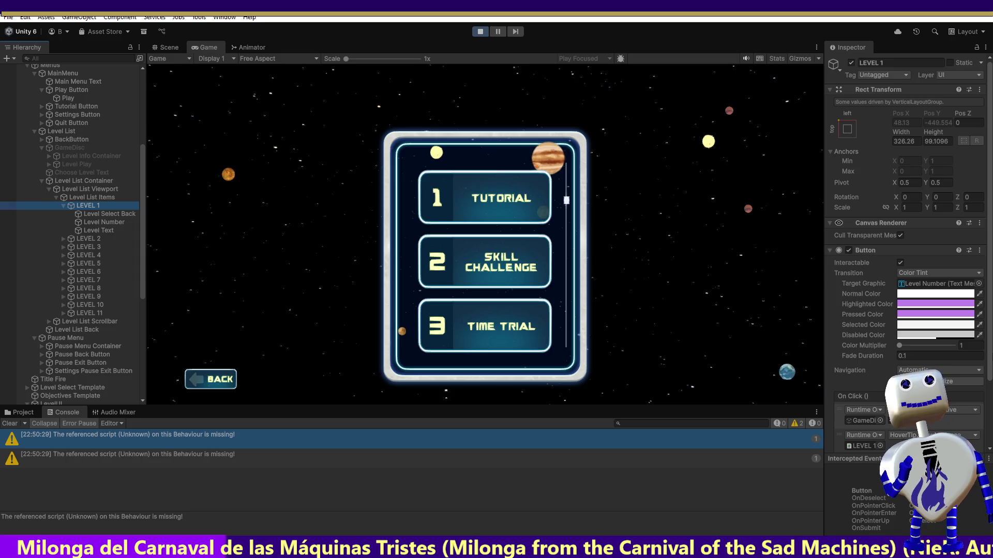
scroll(905, 259, "down", 2)
scroll(860, 351, "down", 2)
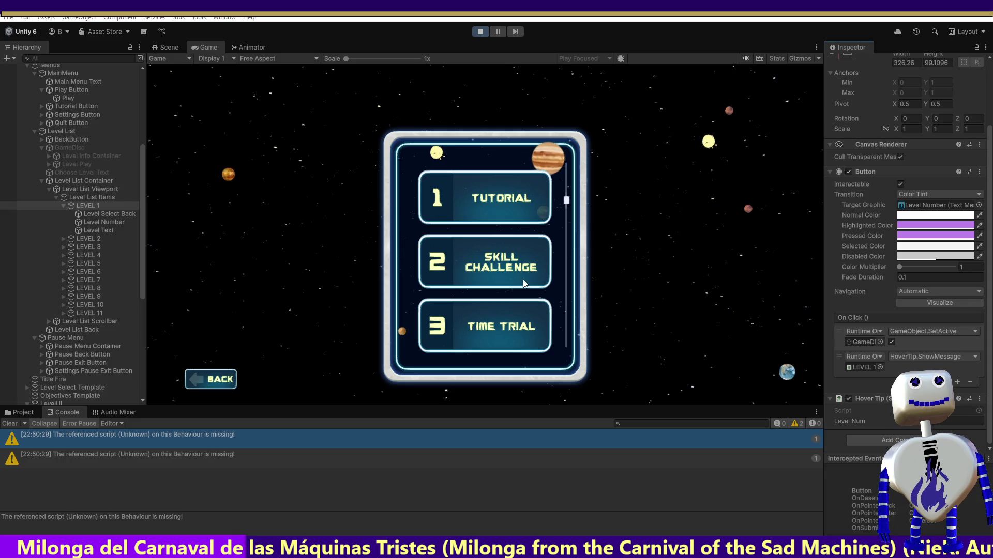
key("alt+Tab")
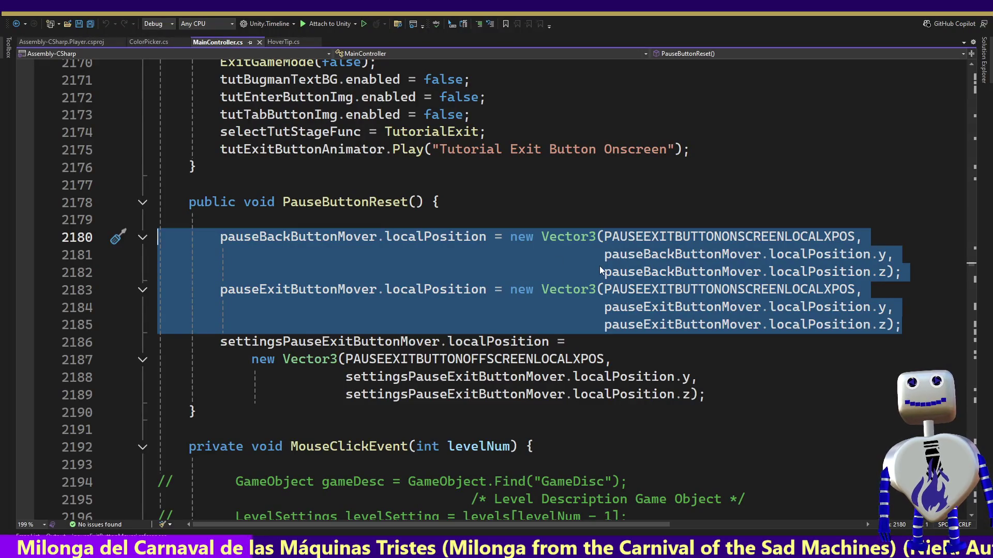
Jump to the MouseClickEvent method through MainController's member list
left_click(600, 267)
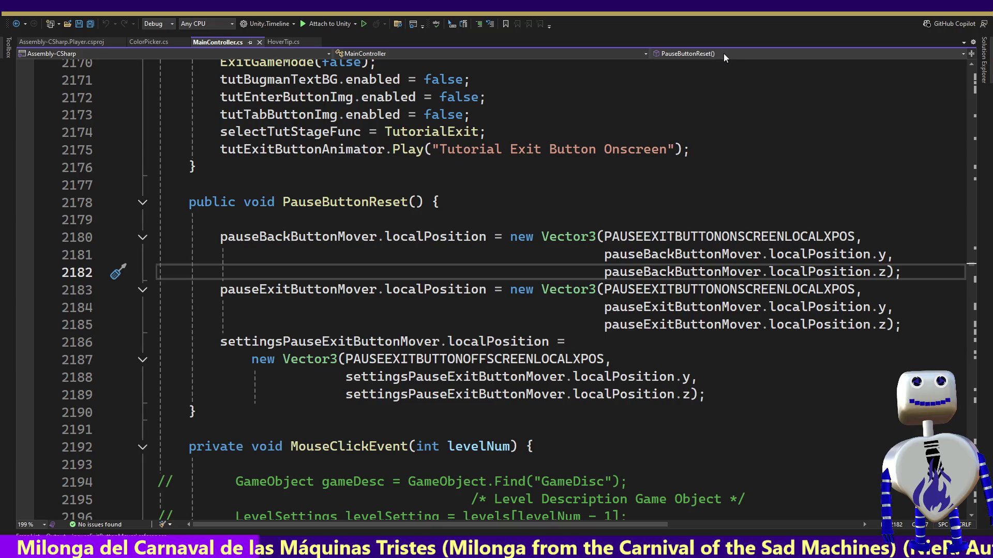
left_click(963, 53)
mouse_move(962, 161)
left_mouse_down()
mouse_move(962, 215)
mouse_move(948, 113)
mouse_move(942, 136)
left_mouse_up()
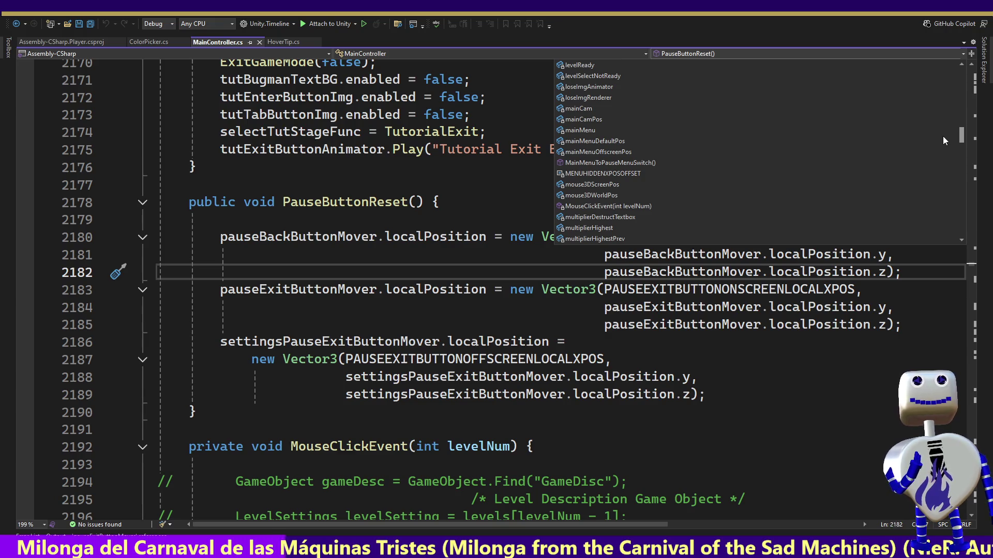
scroll(942, 137, "down", 2)
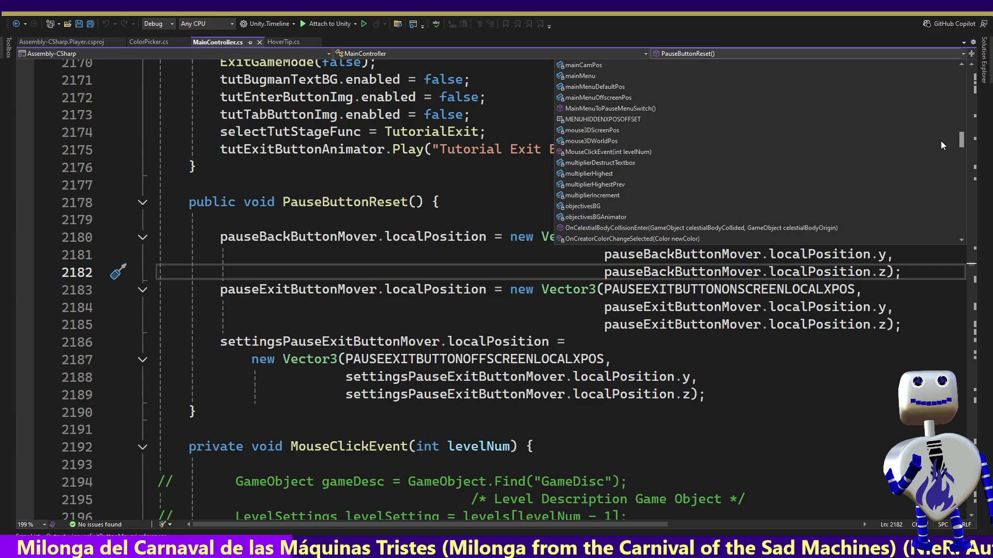
left_click(628, 152)
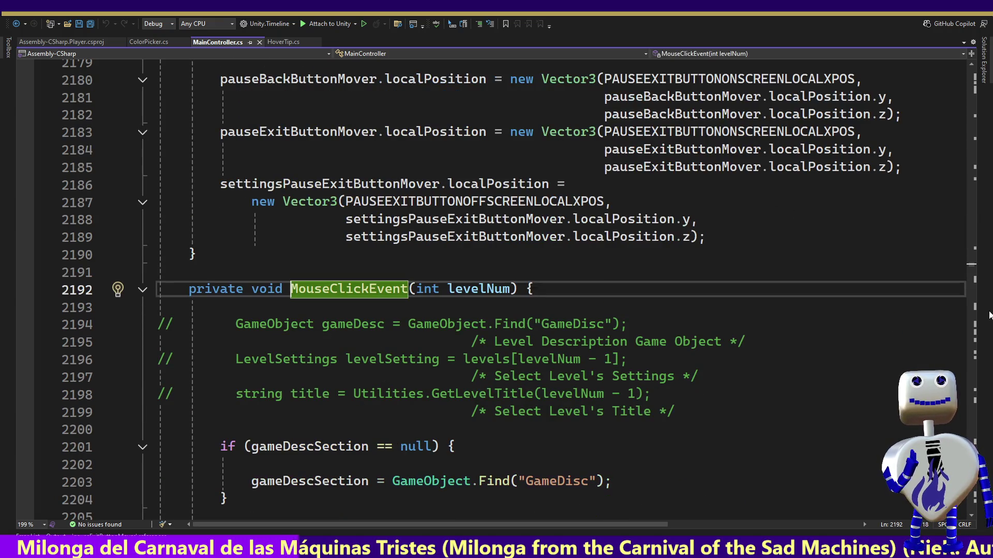
Scroll MainController.cs up to the MouseClickEvent(int levelNum) declaration at line 2192
left_click_drag(970, 269, 970, 273)
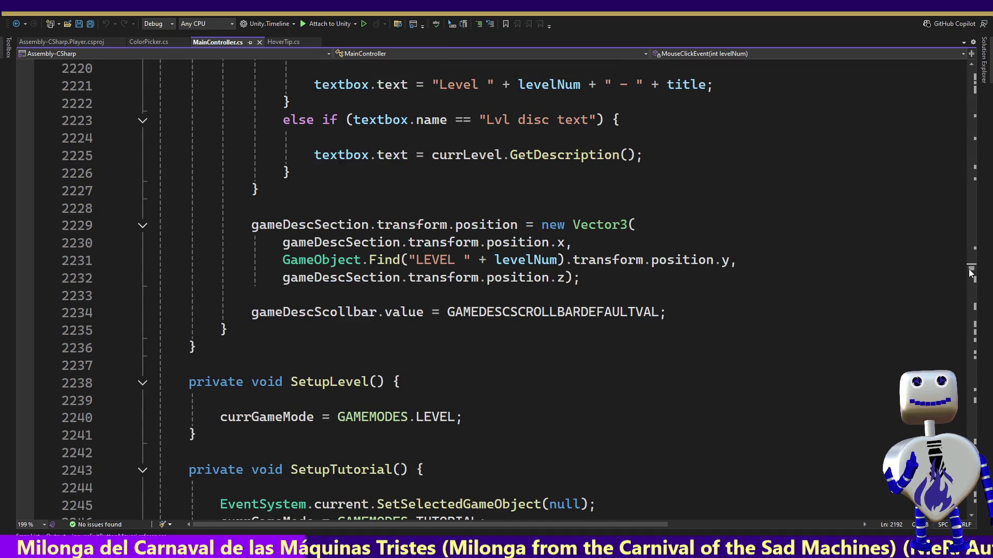
scroll(970, 273, "up", 2)
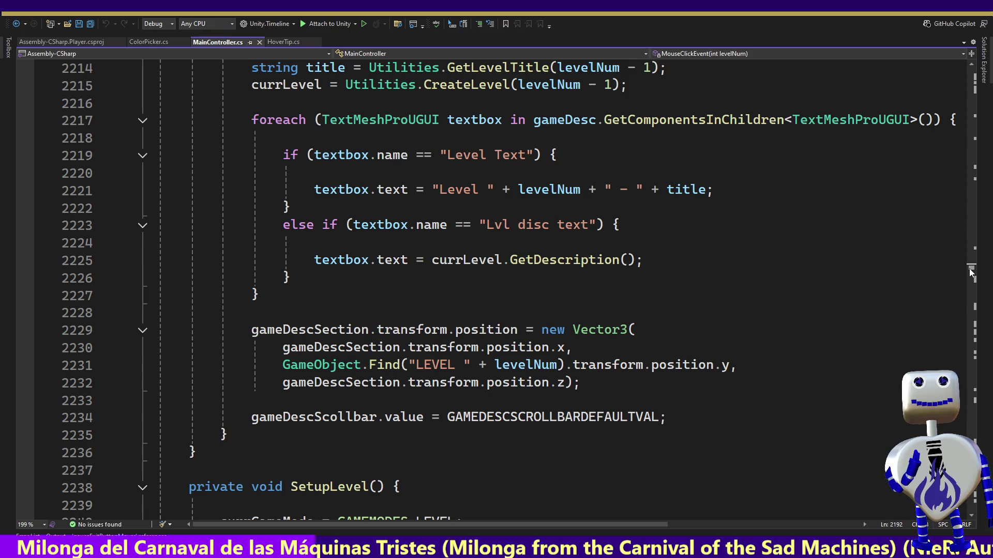
scroll(971, 272, "up", 2)
scroll(971, 273, "up", 2)
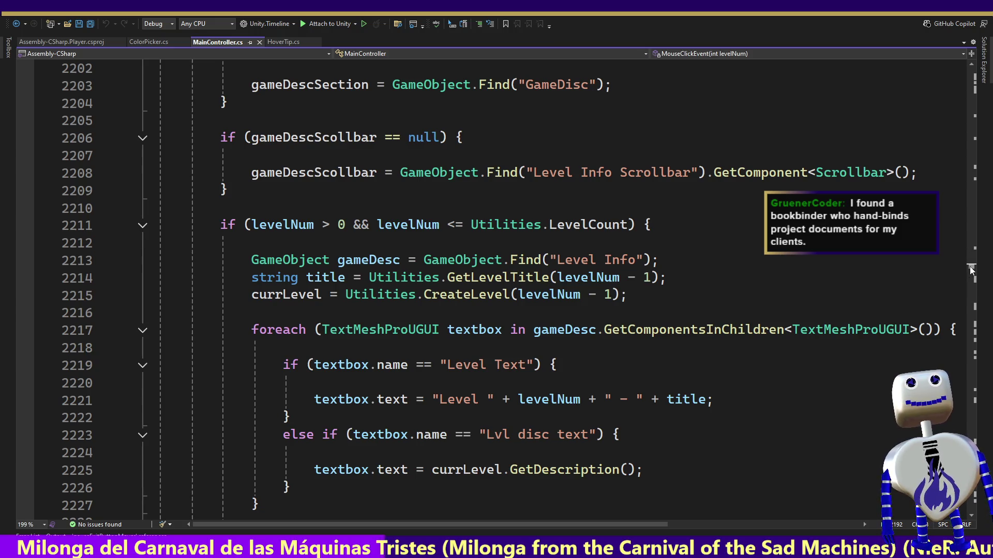
scroll(971, 270, "down", 4)
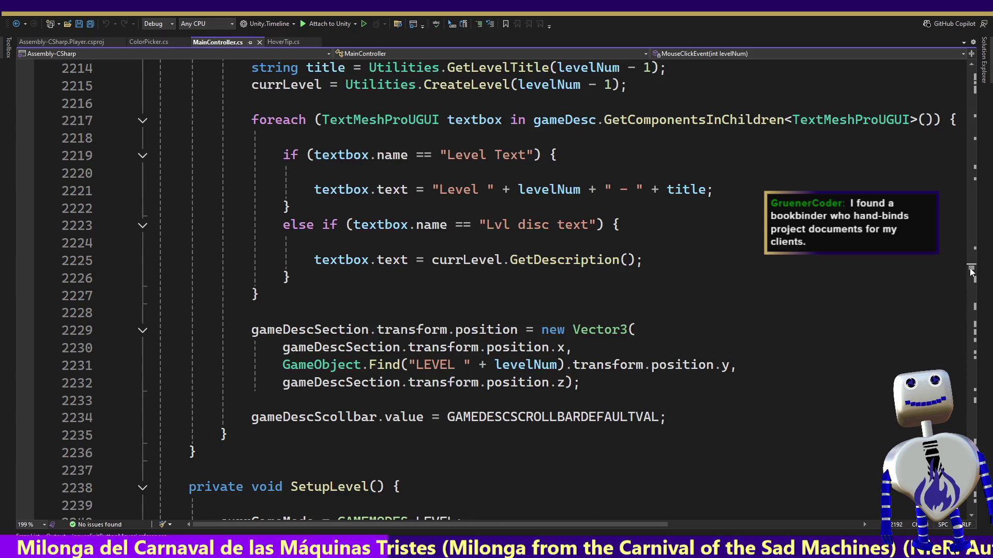
scroll(971, 271, "down", 2)
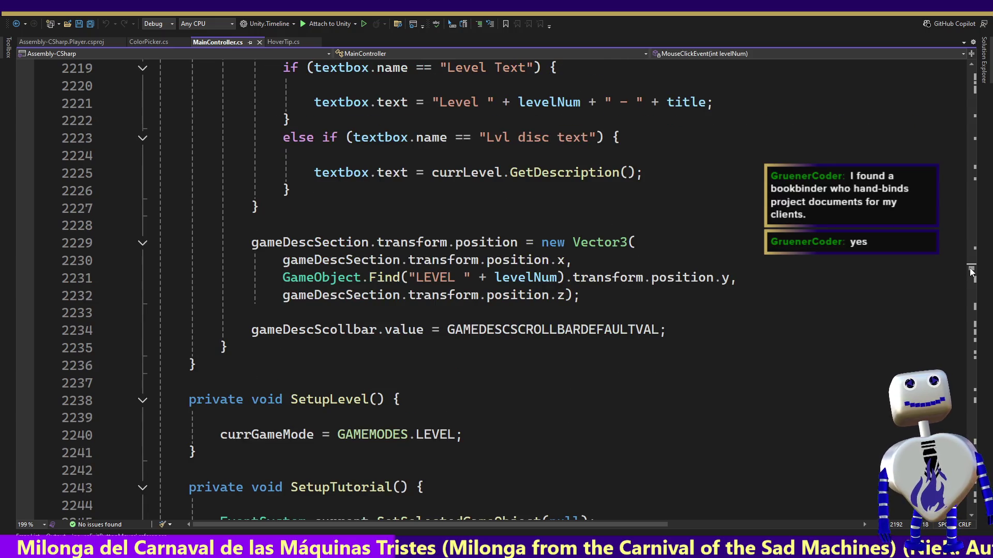
scroll(971, 271, "up", 2)
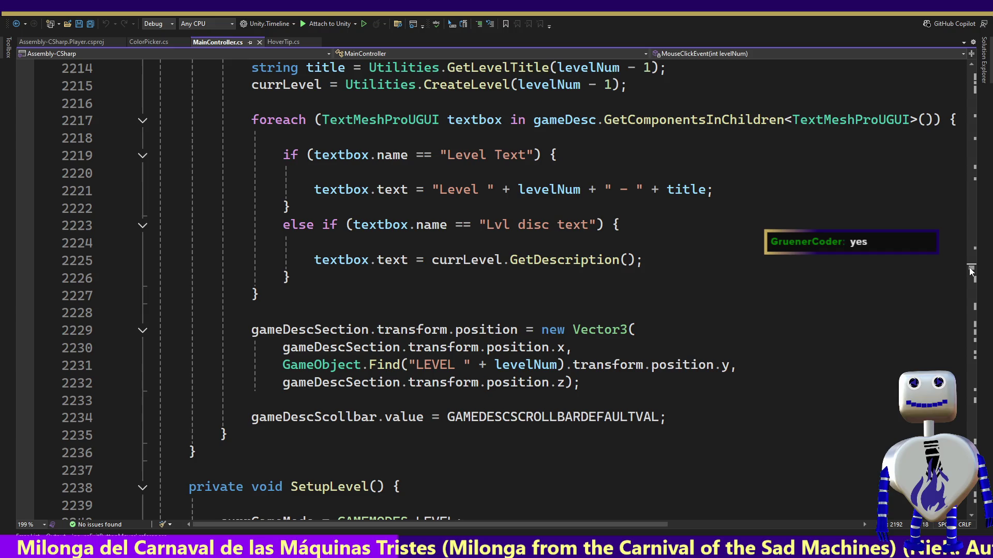
scroll(971, 271, "up", 2)
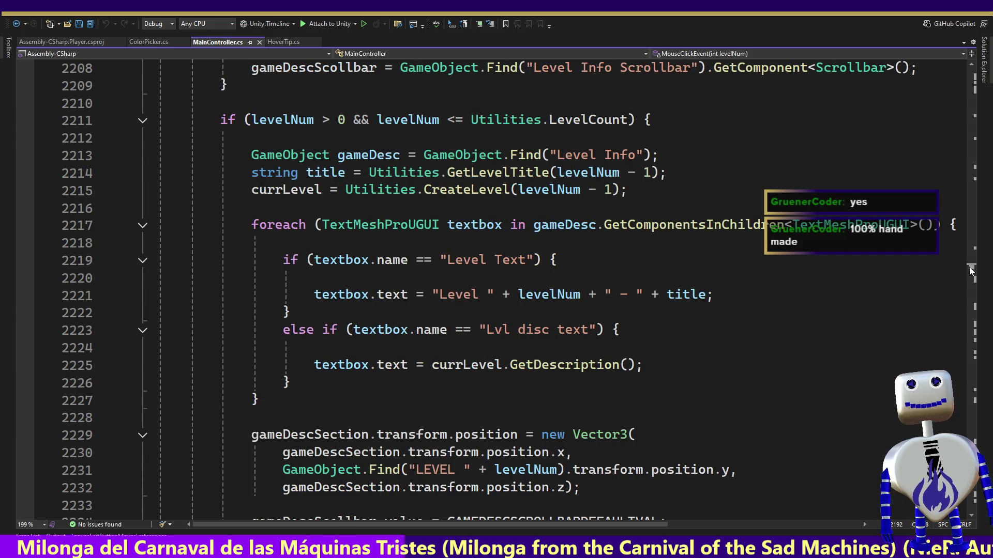
scroll(971, 271, "up", 2)
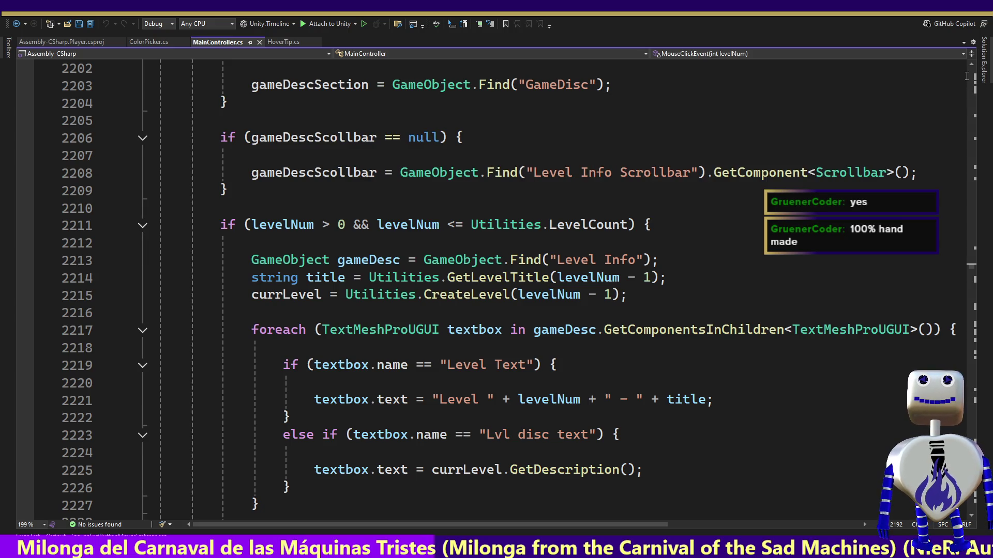
scroll(971, 67, "up", 3)
scroll(971, 67, "up", 2)
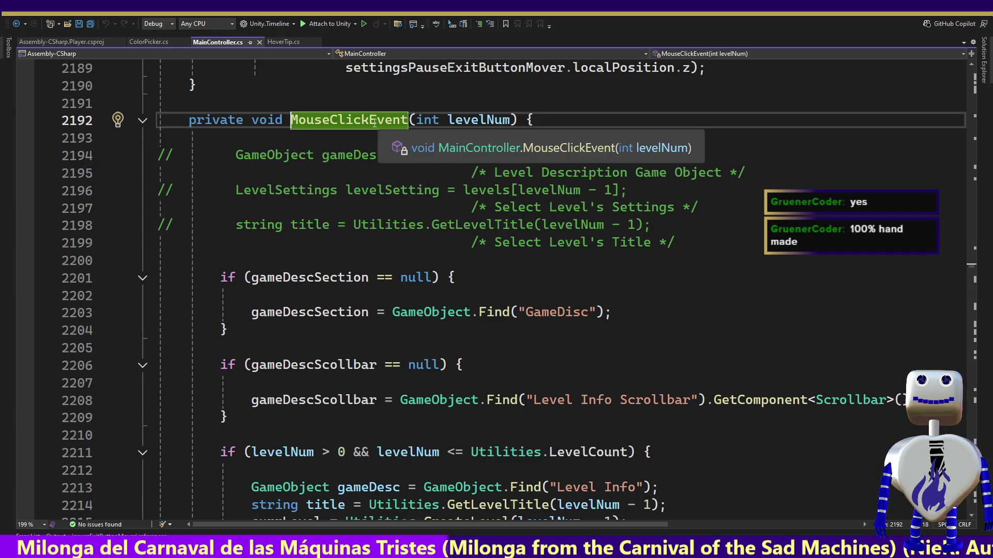
Find all references to MouseClickEvent and go to its OnMouseClick subscription in Start() at line 367
right_click(378, 129)
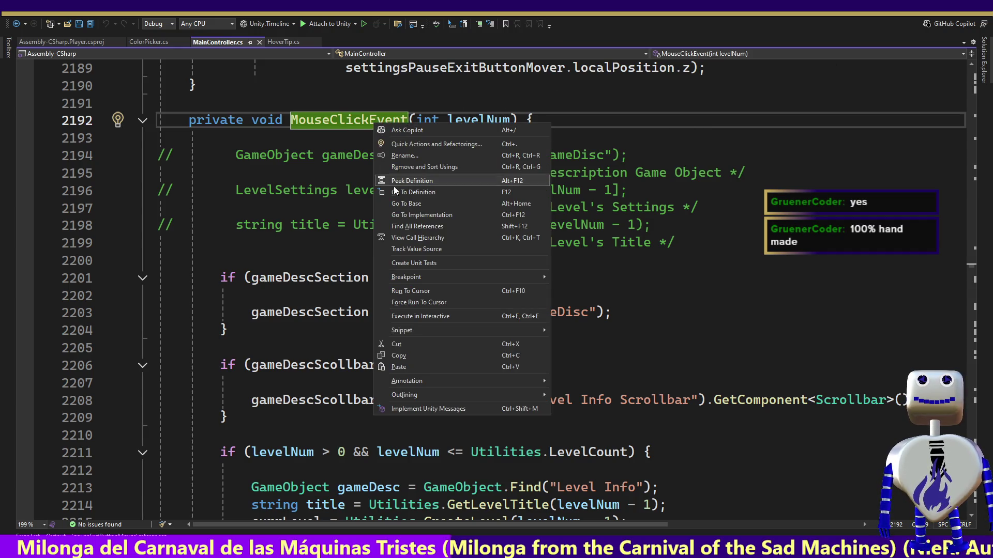
left_click(417, 226)
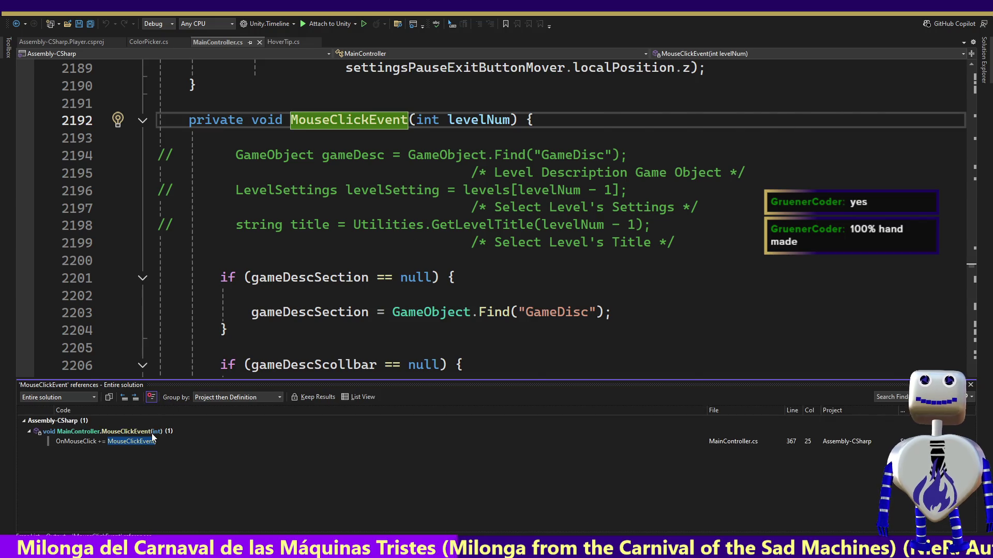
left_click(340, 431)
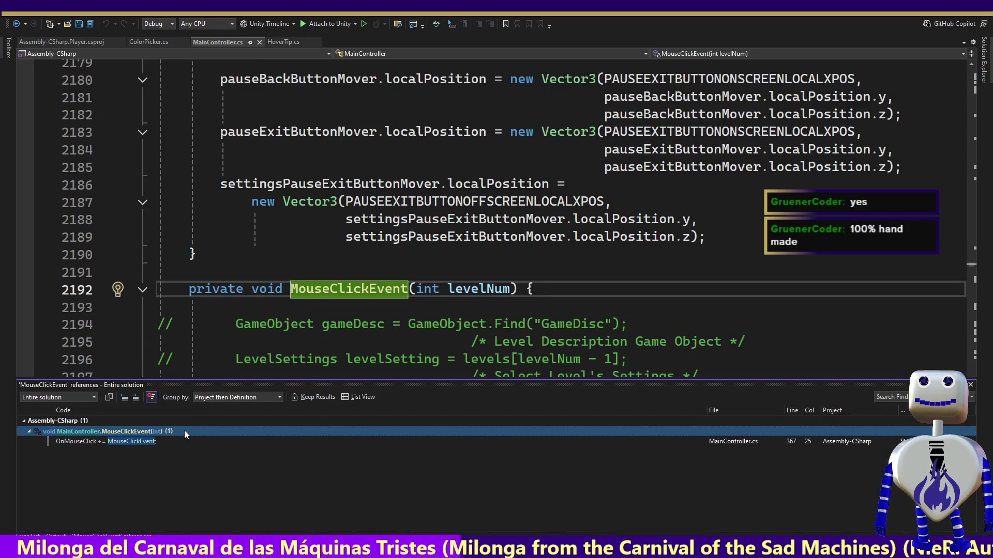
left_click(138, 442)
key("Escape")
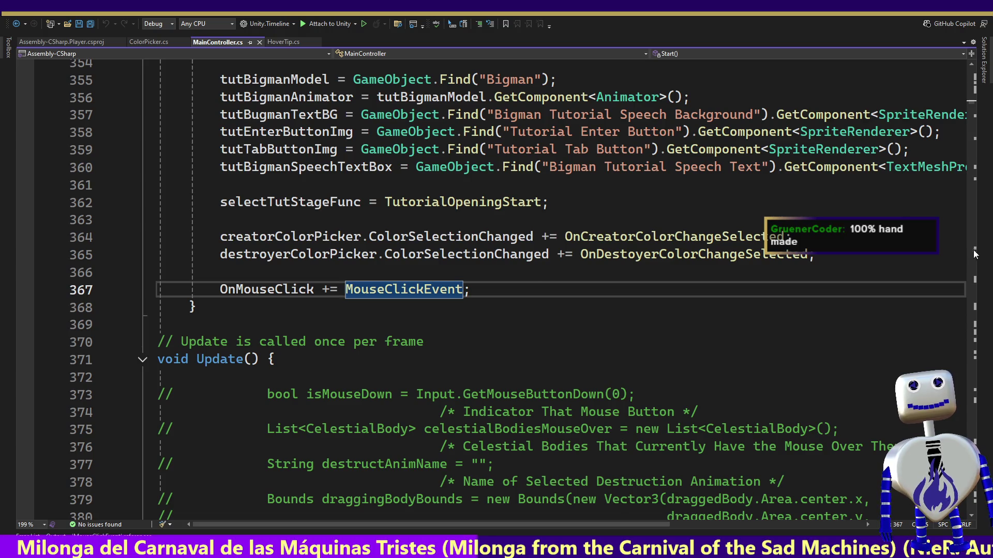
Open MainController's member navigation dropdown and scroll through its members
scroll(972, 112, "down", 15)
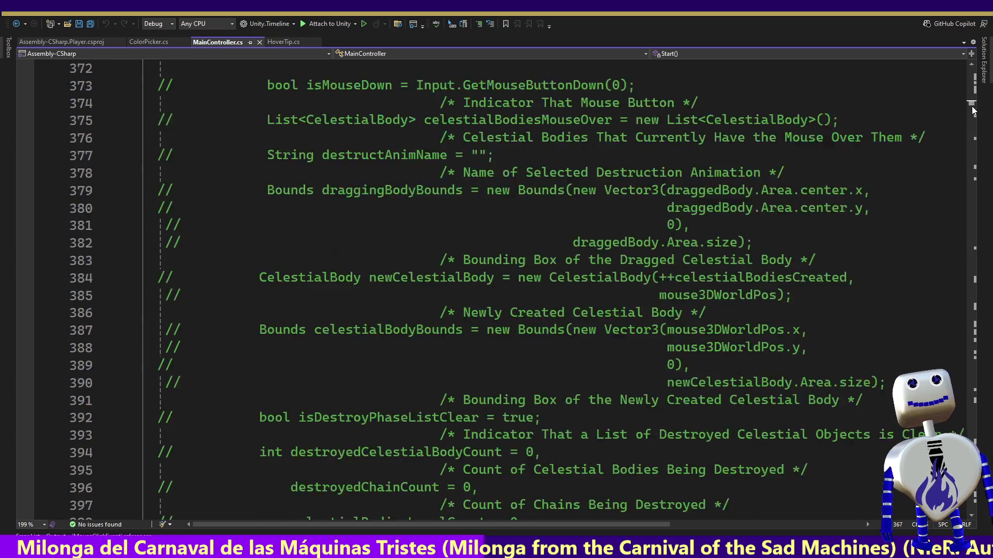
left_click_drag(972, 112, 974, 98)
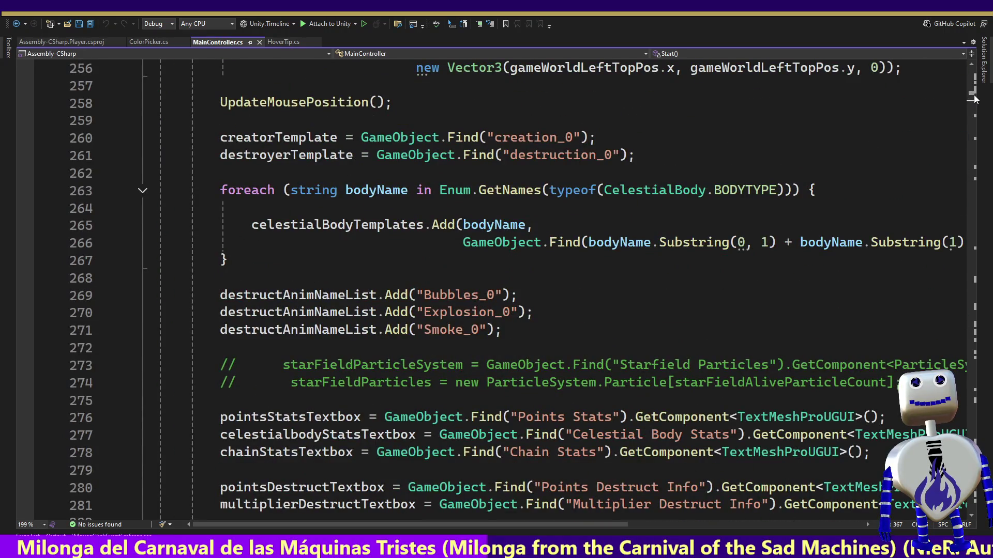
left_click(731, 53)
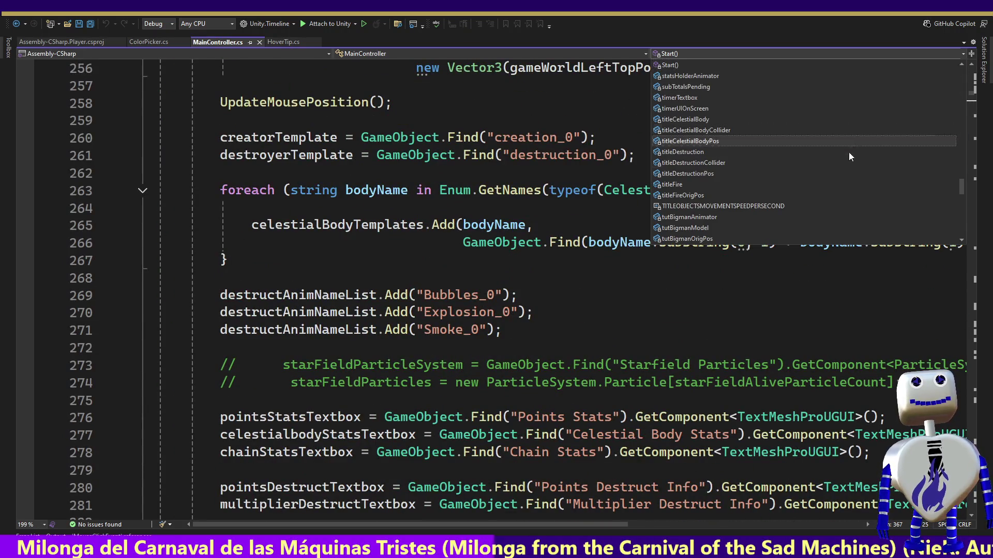
left_click(971, 99)
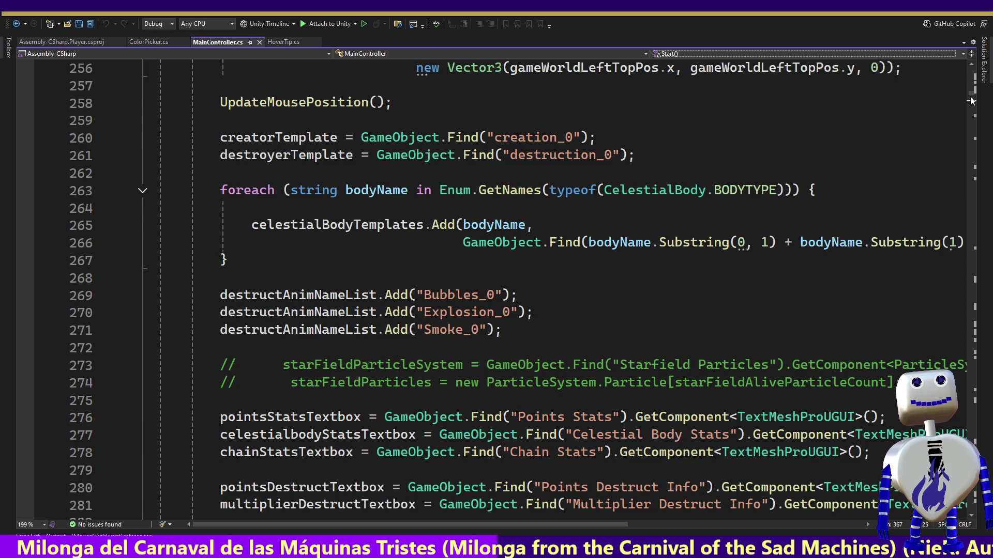
left_click(881, 55)
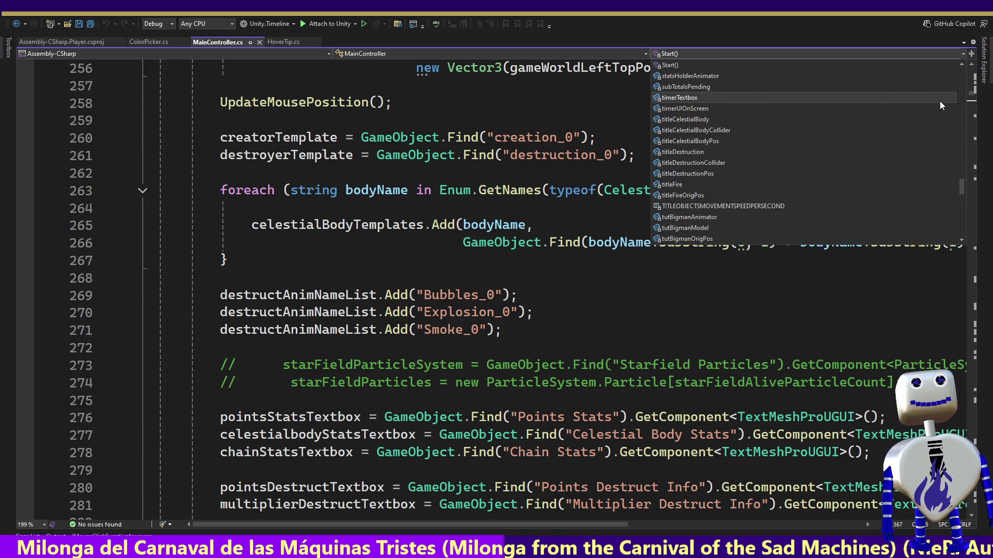
left_click_drag(963, 187, 963, 206)
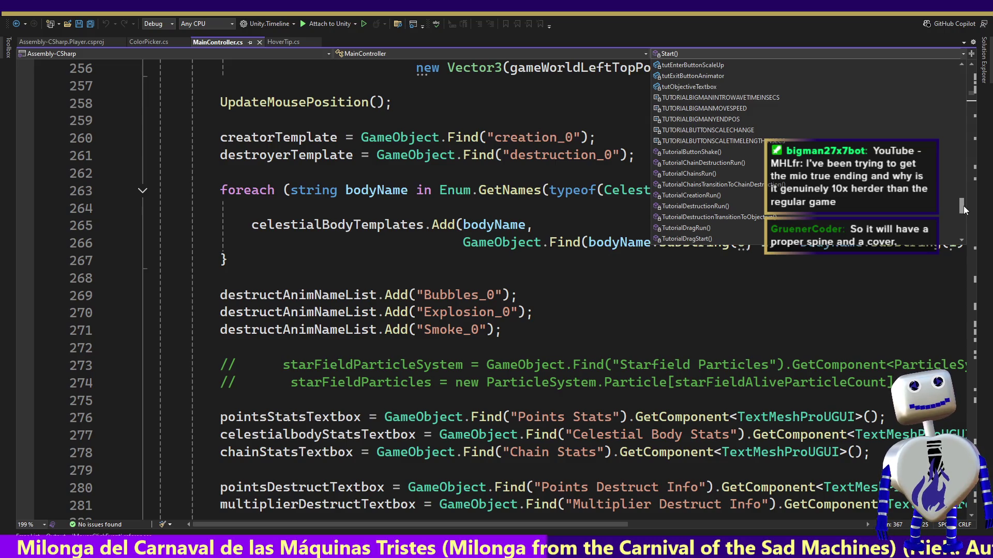
left_click_drag(963, 206, 963, 209)
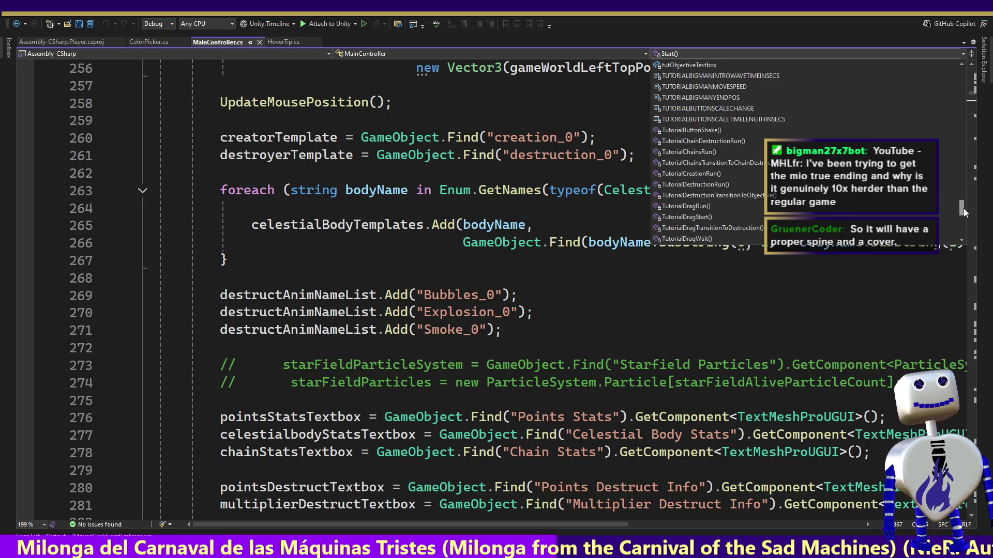
left_click_drag(964, 209, 971, 222)
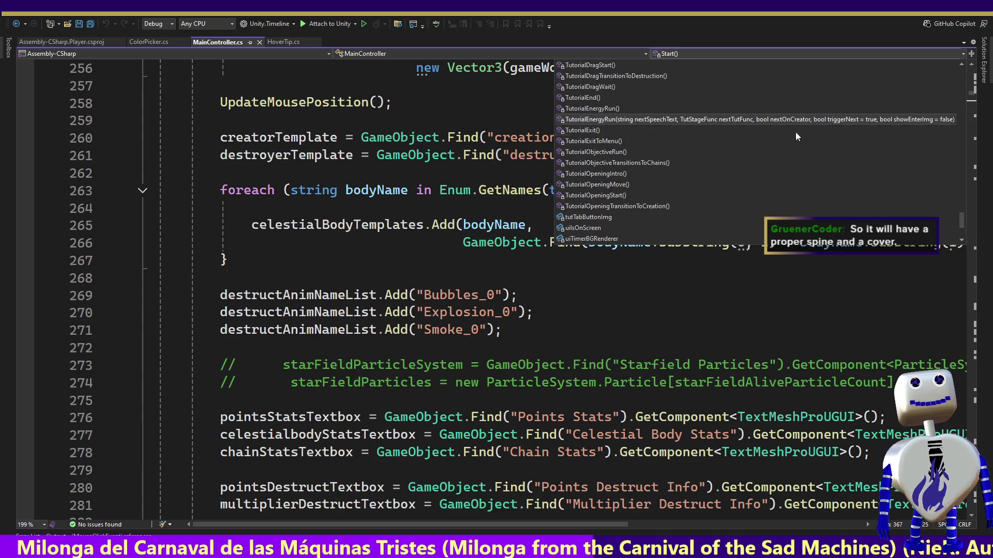
mouse_move(960, 212)
left_mouse_down()
mouse_move(962, 231)
mouse_move(970, 181)
left_mouse_up()
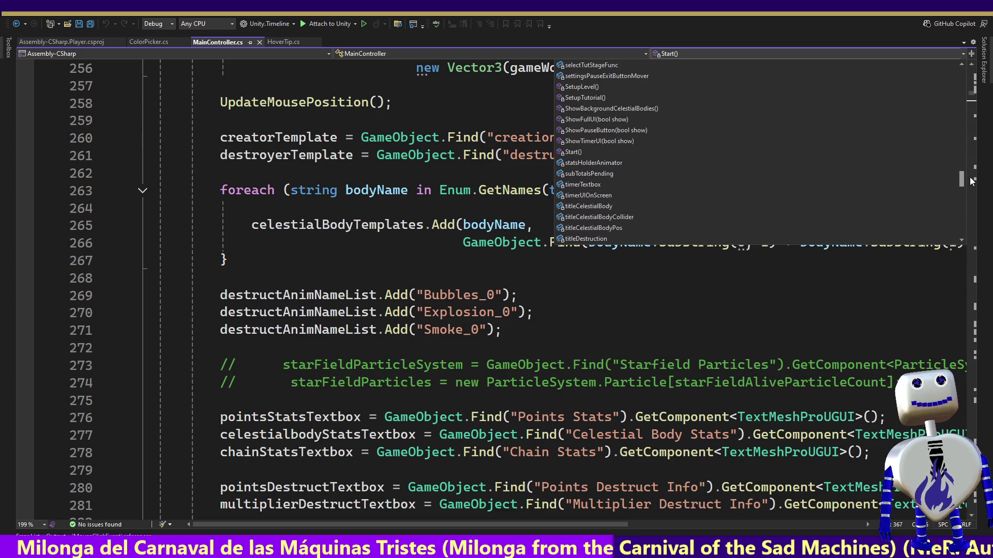
Find references to SetupTutorial, view its call at line 893, and return to the definition
left_click(603, 98)
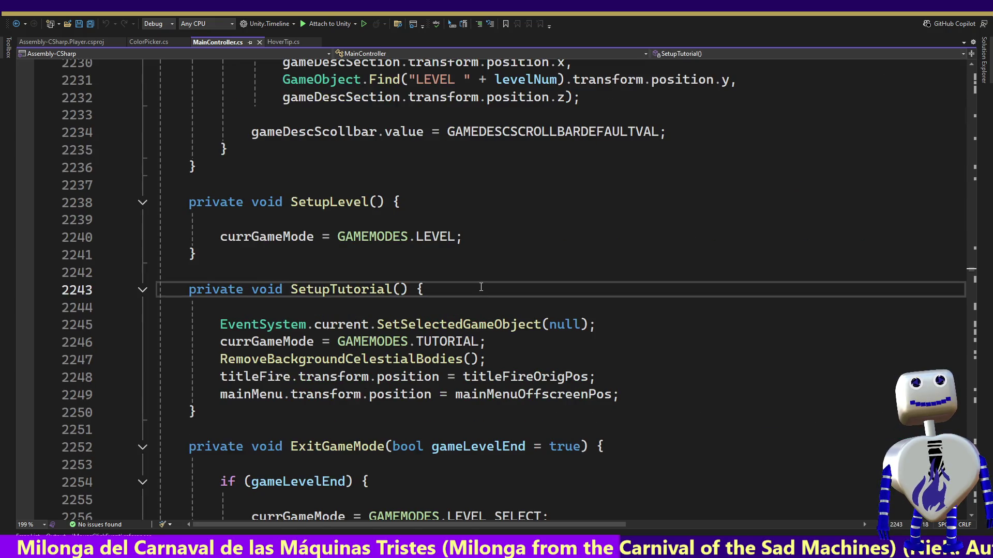
right_click(341, 290)
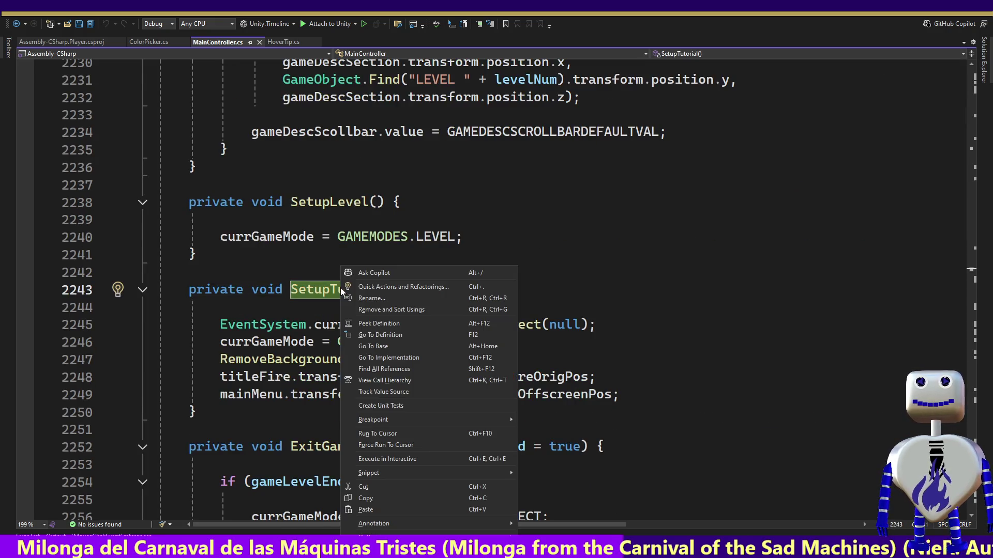
left_click(407, 368)
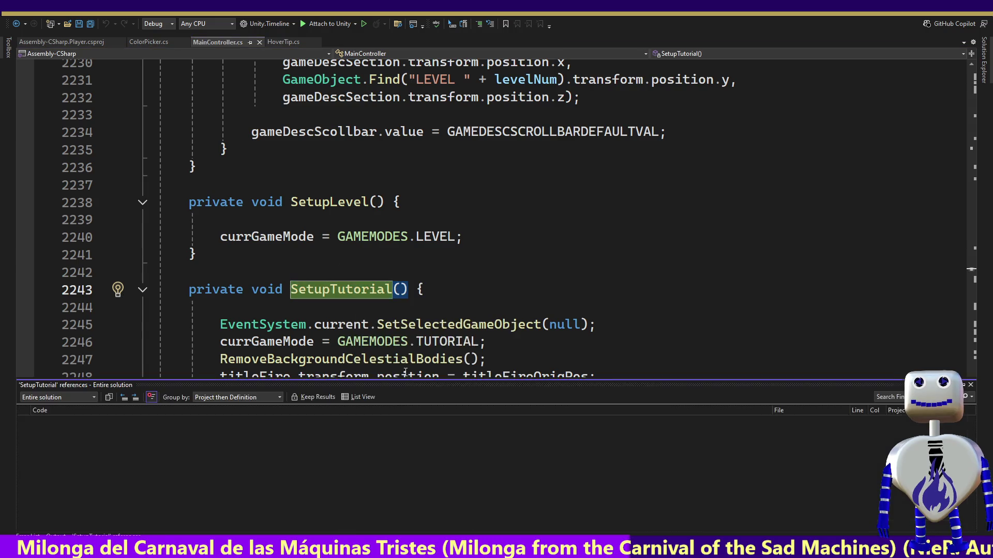
double_click(96, 441)
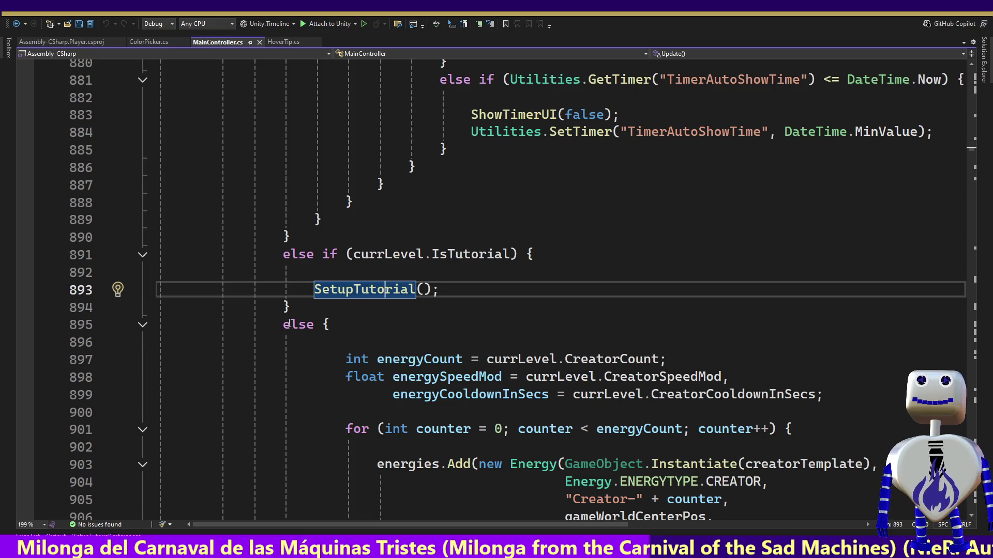
left_click(380, 293, "ctrl")
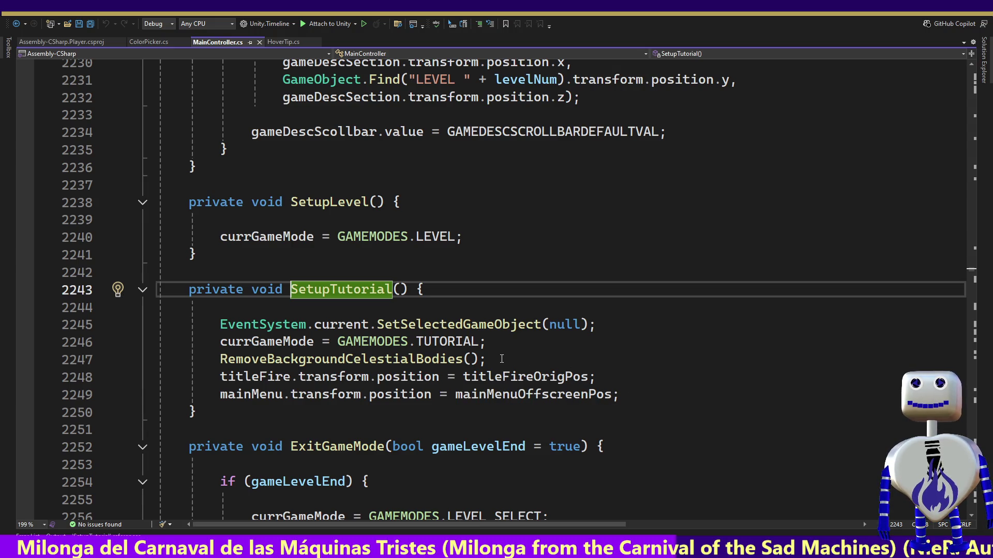
Select GAMEMODES.TUTORIAL and find all of its references
mouse_move(499, 342)
left_mouse_down()
mouse_move(362, 358)
mouse_move(337, 345)
left_mouse_up()
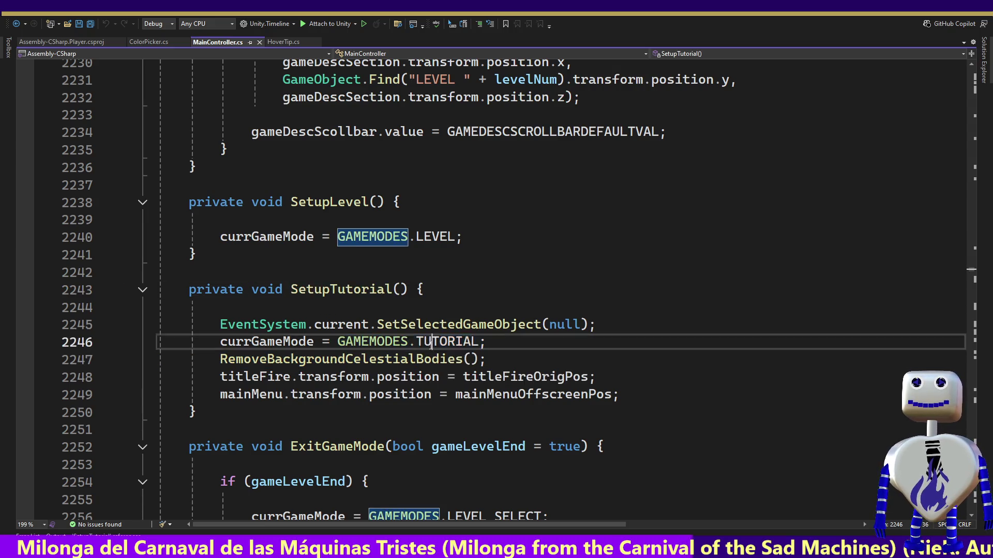
double_click(430, 345)
right_click(429, 345)
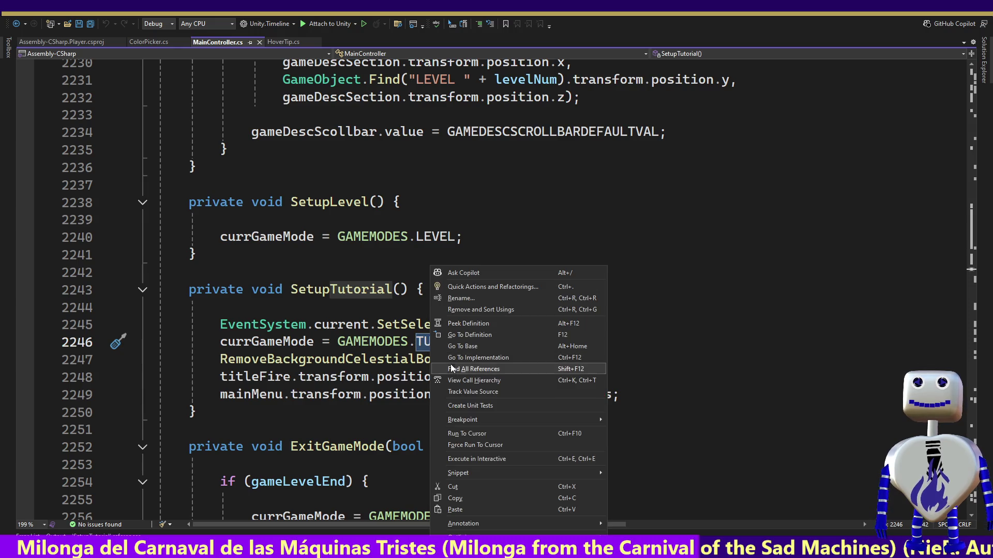
left_click(451, 364)
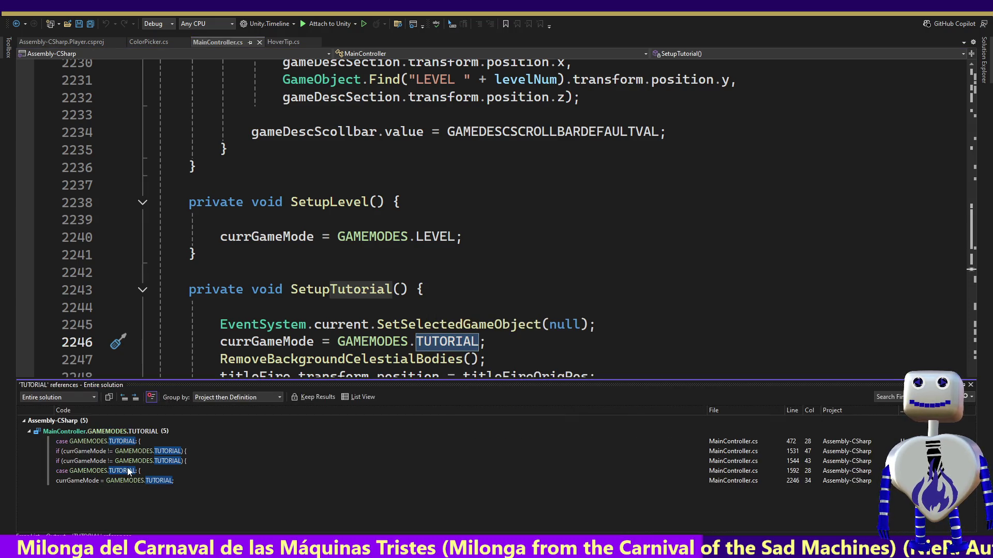
Visit the TUTORIAL references at lines 1592, 1531, 472 and 1544
left_click(103, 473)
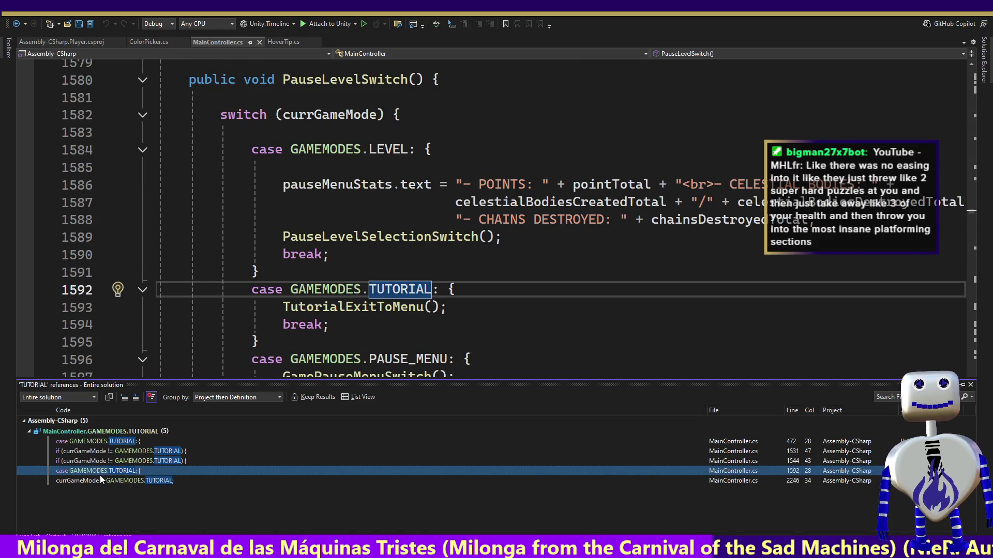
mouse_move(100, 470)
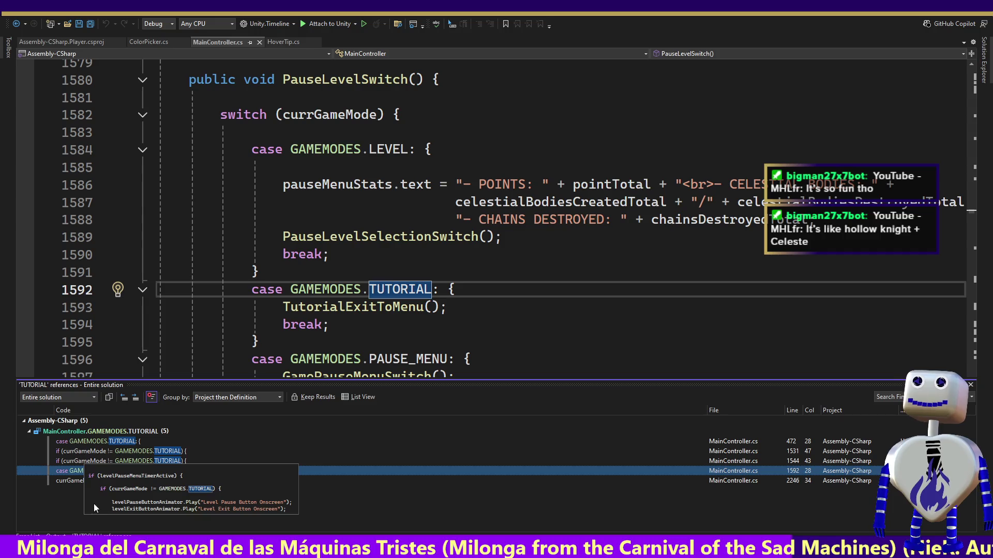
left_click(116, 451)
left_click(117, 441)
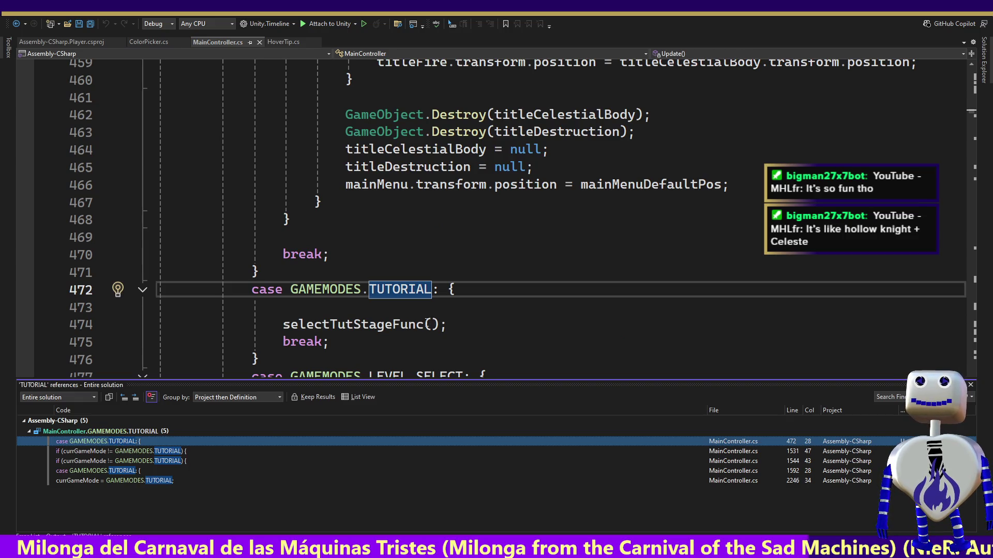
left_click(137, 455)
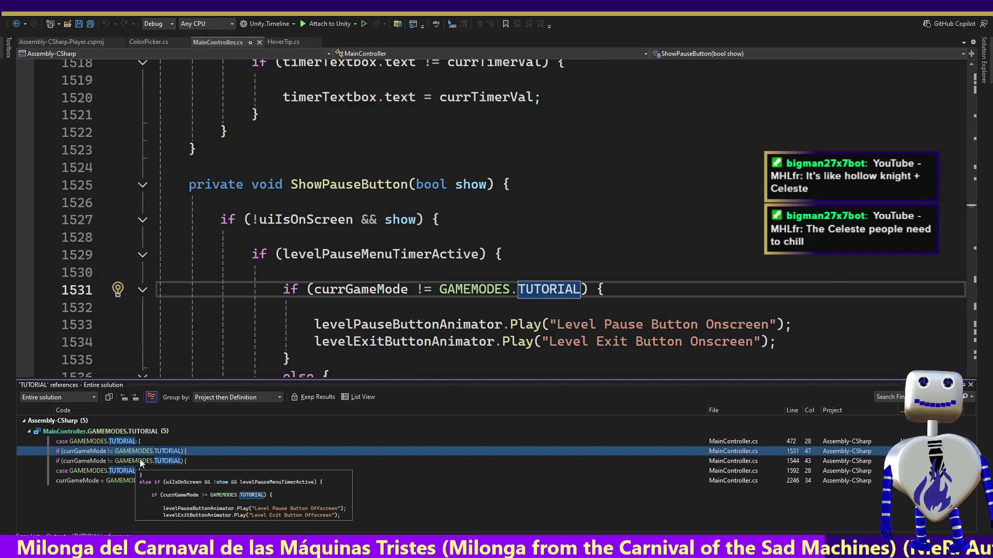
left_click(142, 461)
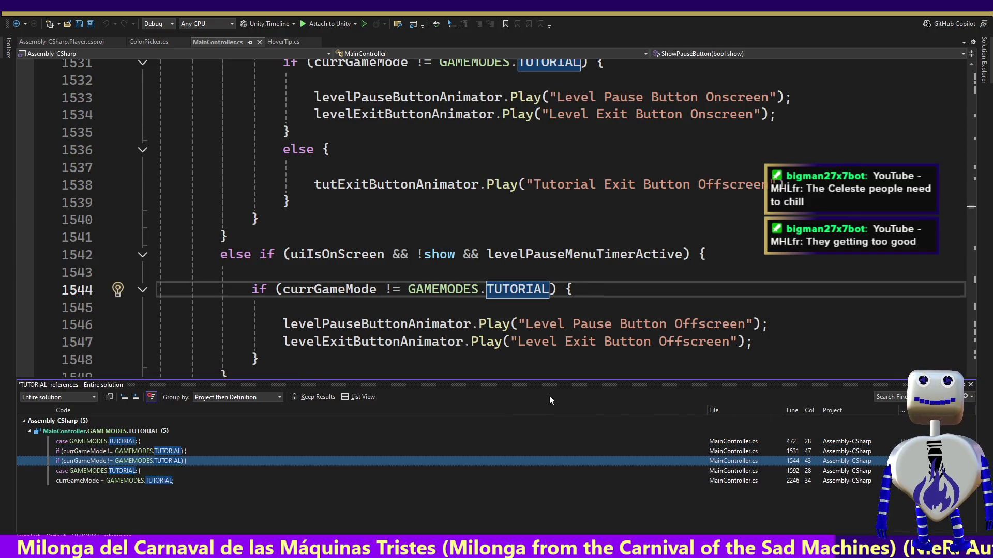
Check the PauseLevelSwitch and SetupTutorial uses, then revisit lines 1544 and 1531 in ShowPauseButton
left_click(131, 470)
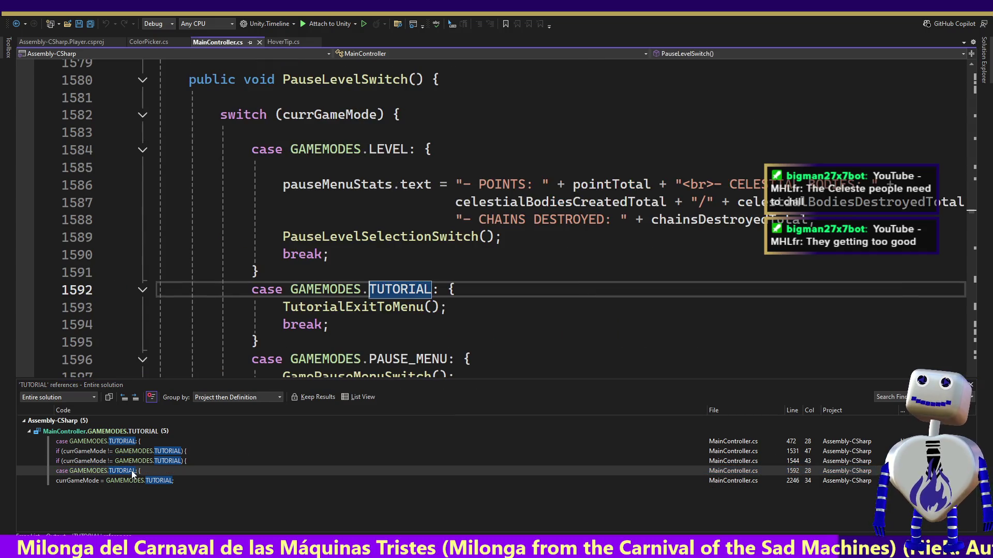
left_click(130, 481)
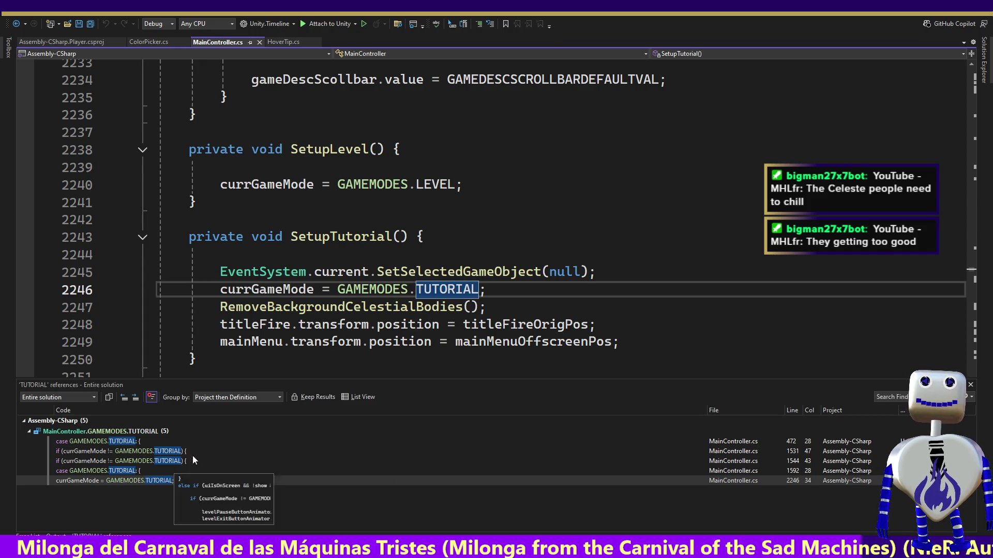
left_click(99, 481)
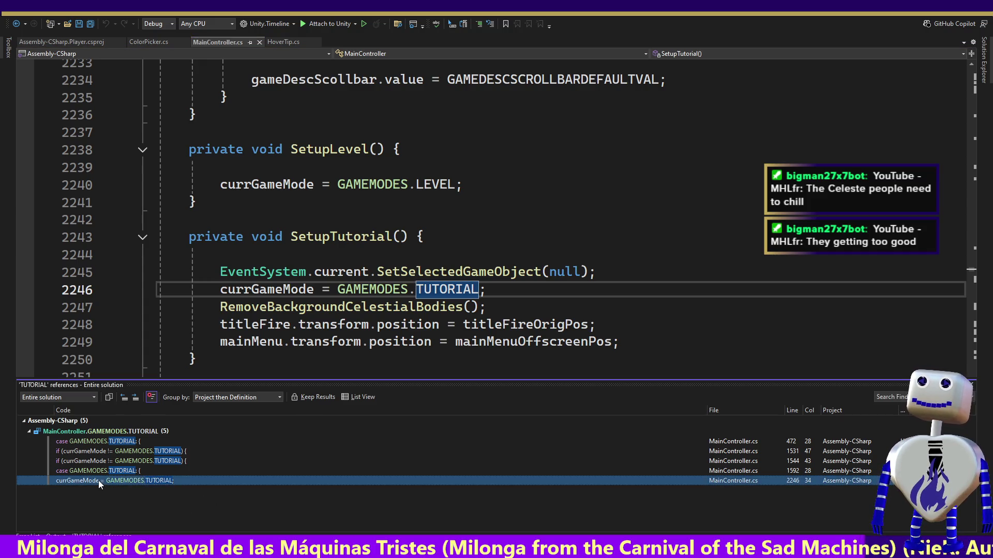
left_click(110, 460)
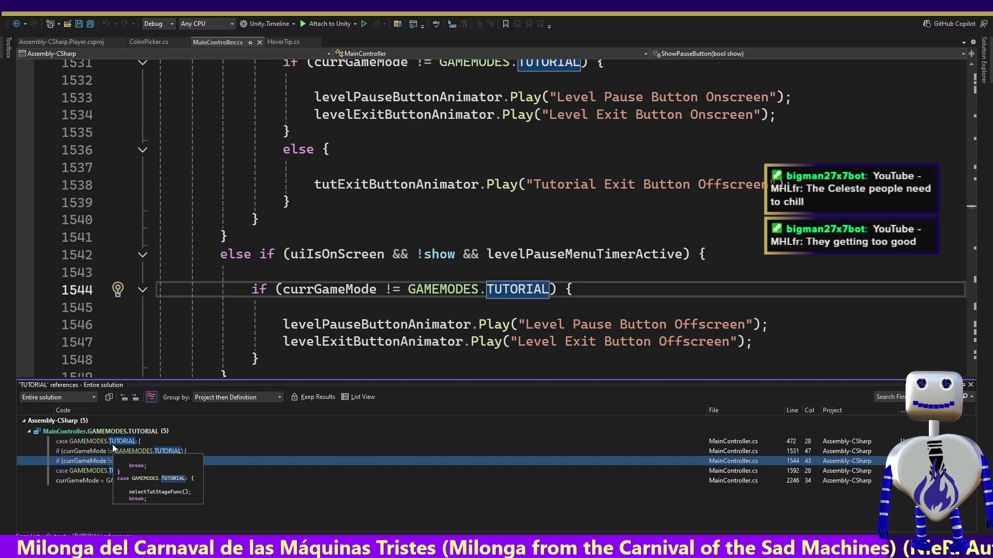
left_click(116, 451)
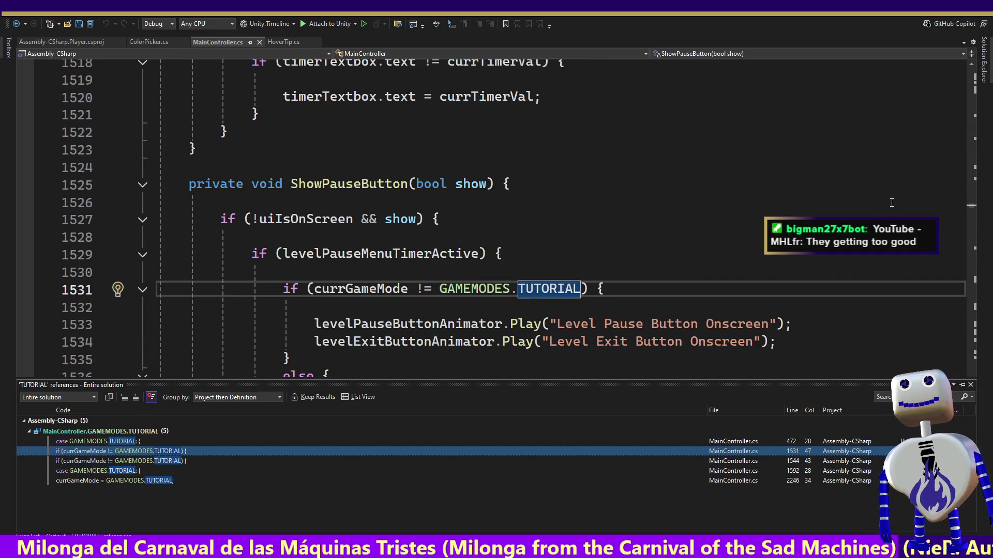
left_click(616, 338)
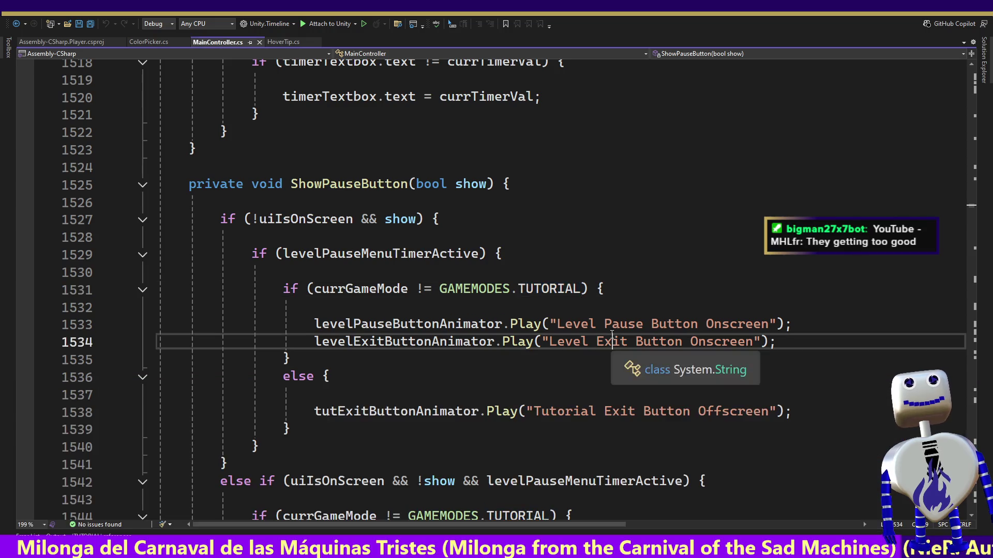
Read ShowPauseButton's branches and select tutExitButtonAnimator on line 1538, then return to Unity
key("Down")
key("Down")
key("Down")
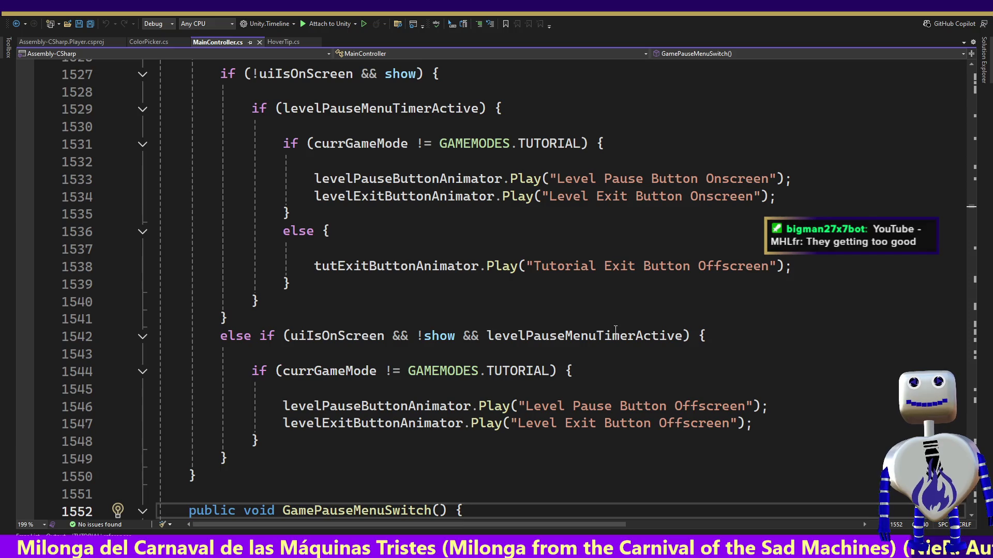
key("Up")
key("Up")
key("Up")
key("Up")
key("Up")
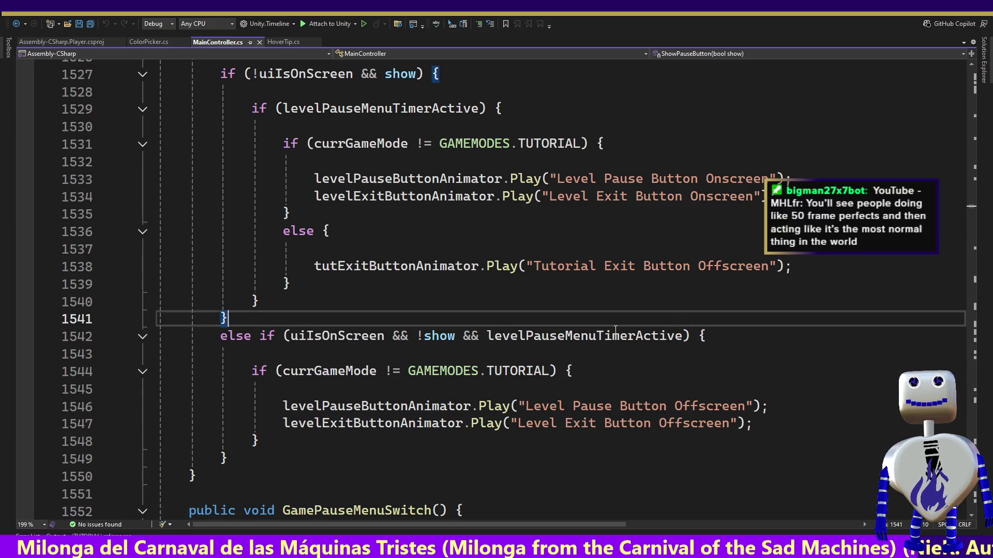
key("Up")
key("Up")
key("Up")
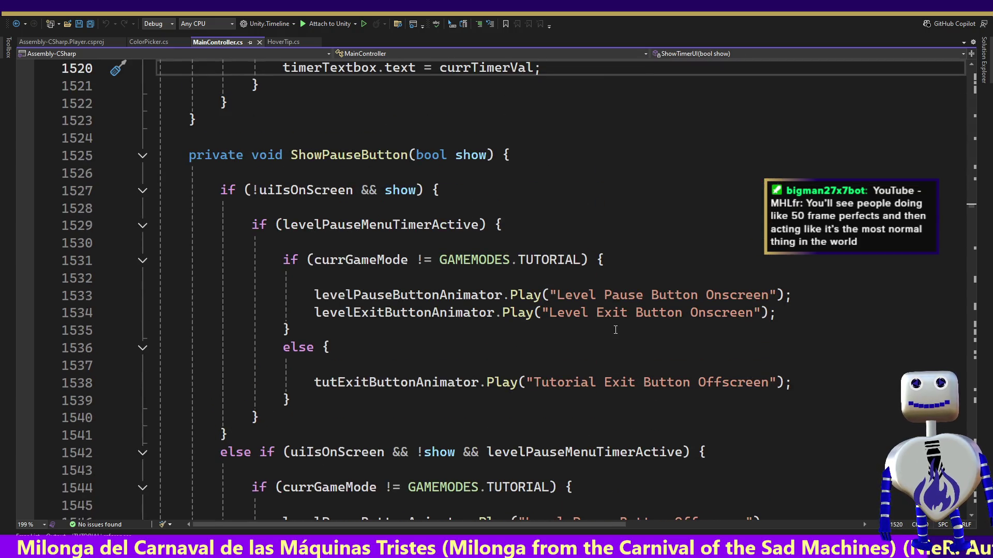
double_click(409, 387)
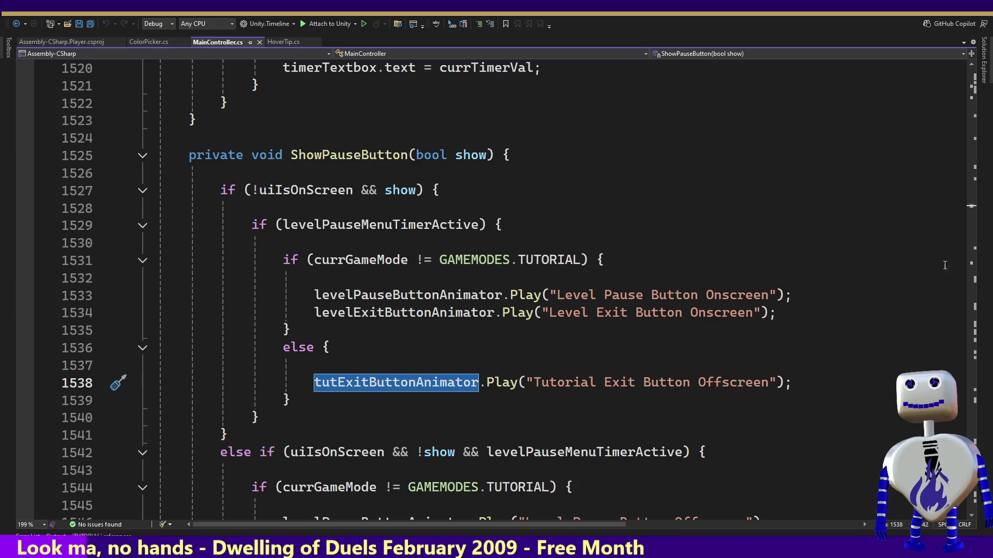
key("Escape")
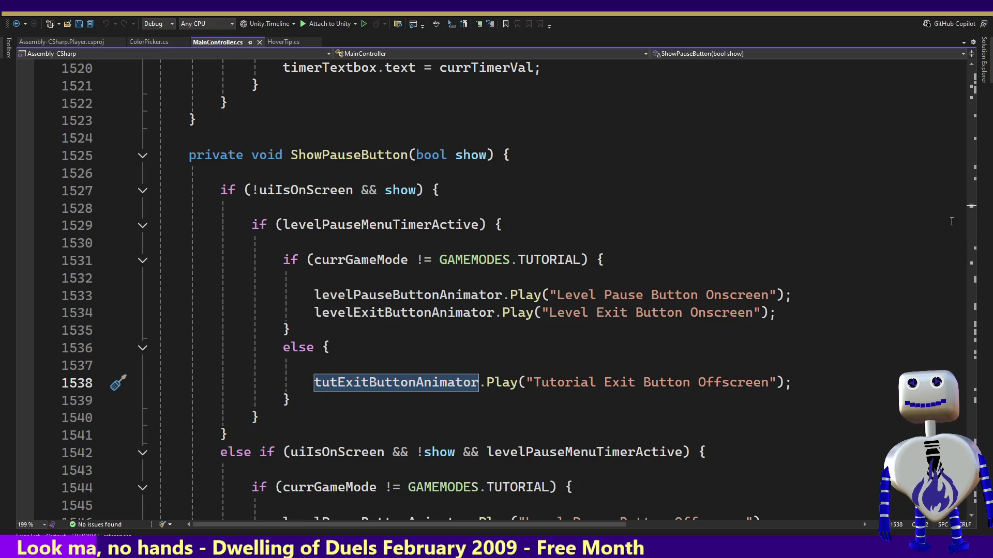
key("alt+Tab")
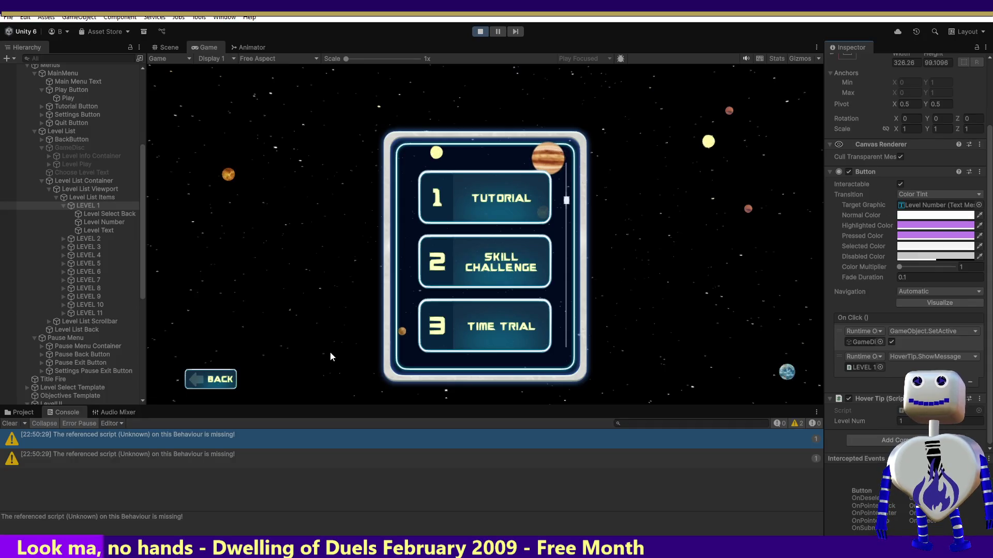
Select Pause Back Button in the Hierarchy and check its name field, then return to Visual Studio
left_click(144, 238)
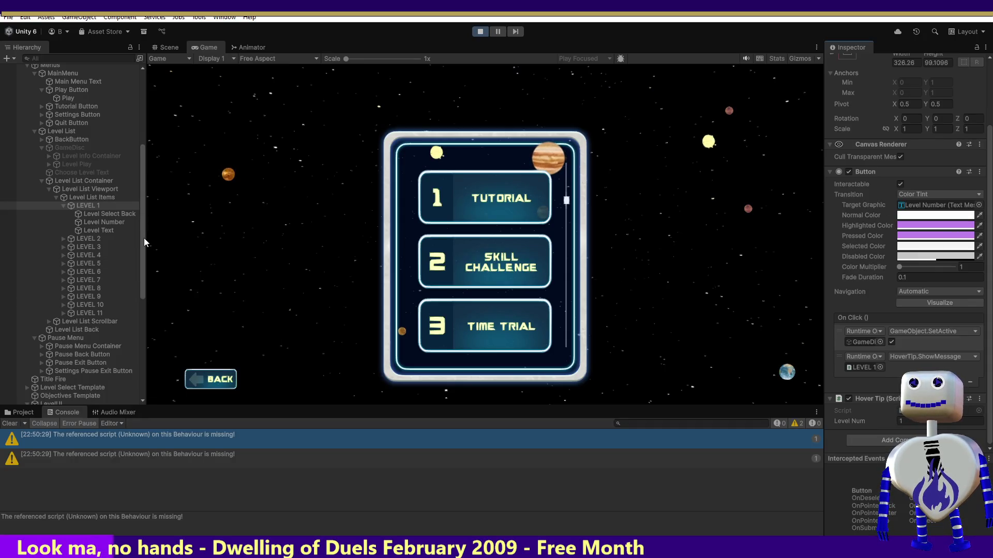
left_click_drag(142, 238, 141, 334)
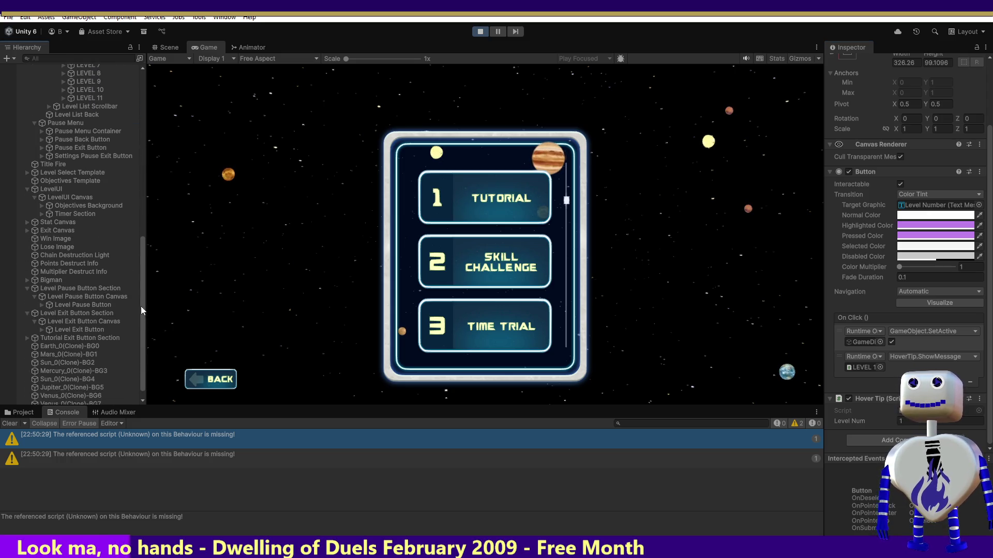
left_click(98, 139)
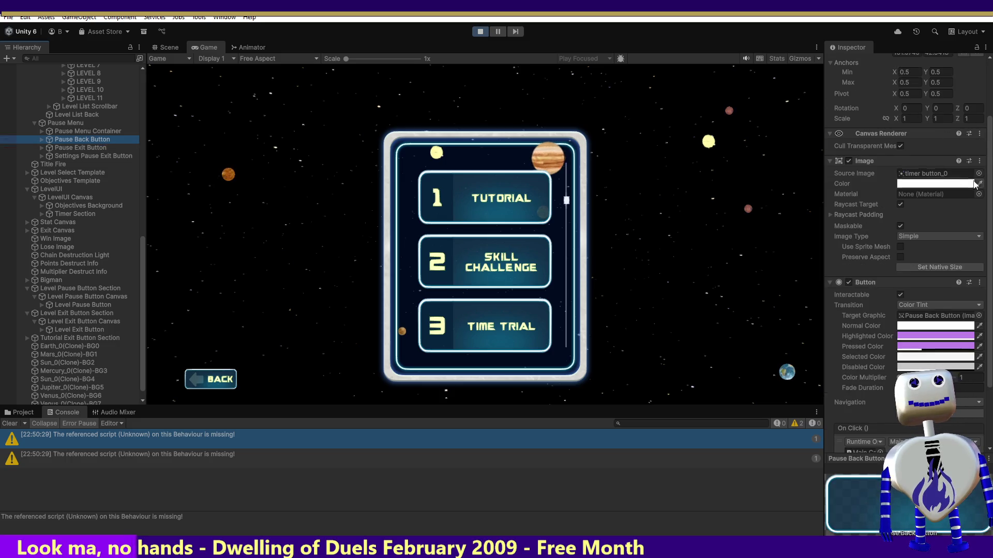
scroll(921, 76, "up", 3)
left_click(924, 63)
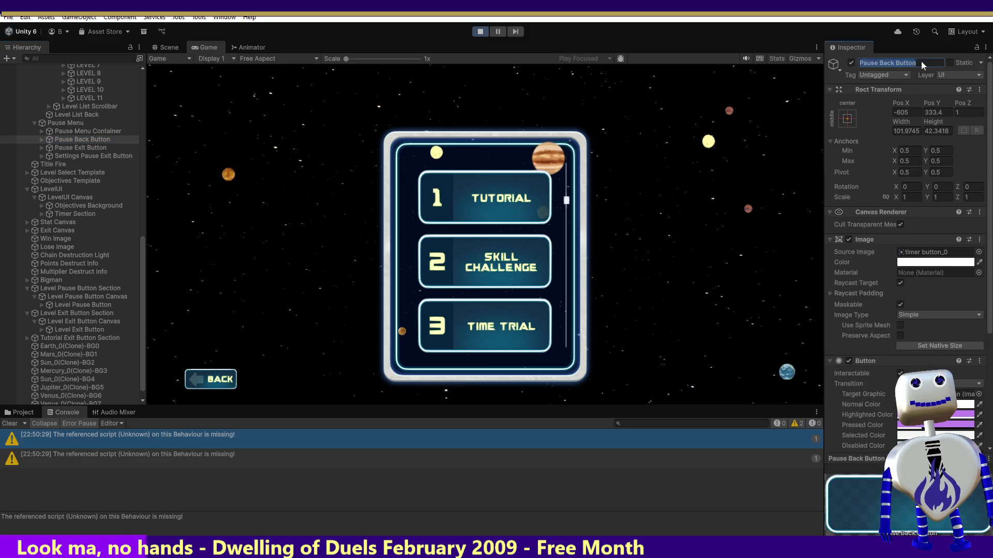
key("alt+Tab")
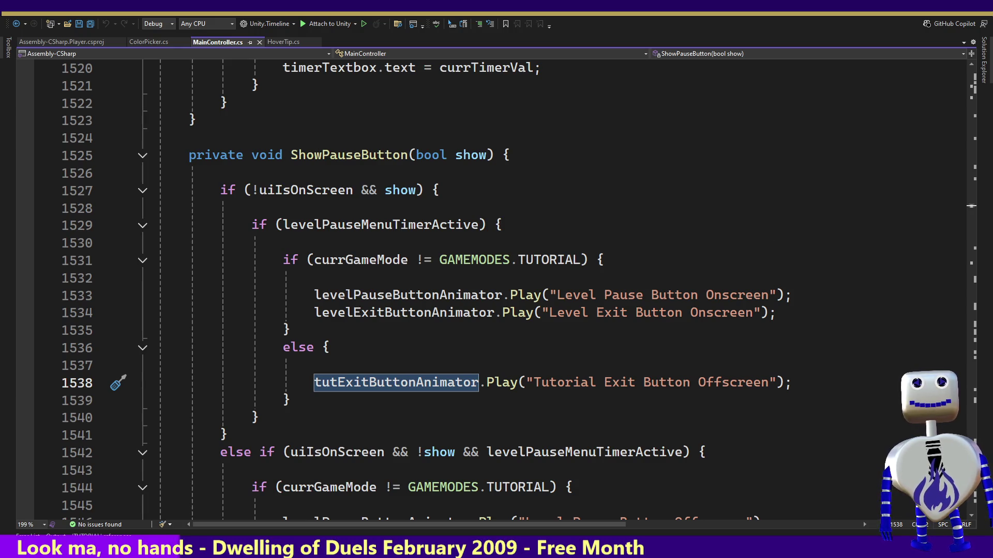
Search MainController.cs for 'Pause Back Button' to find where it is used
double_click(442, 382)
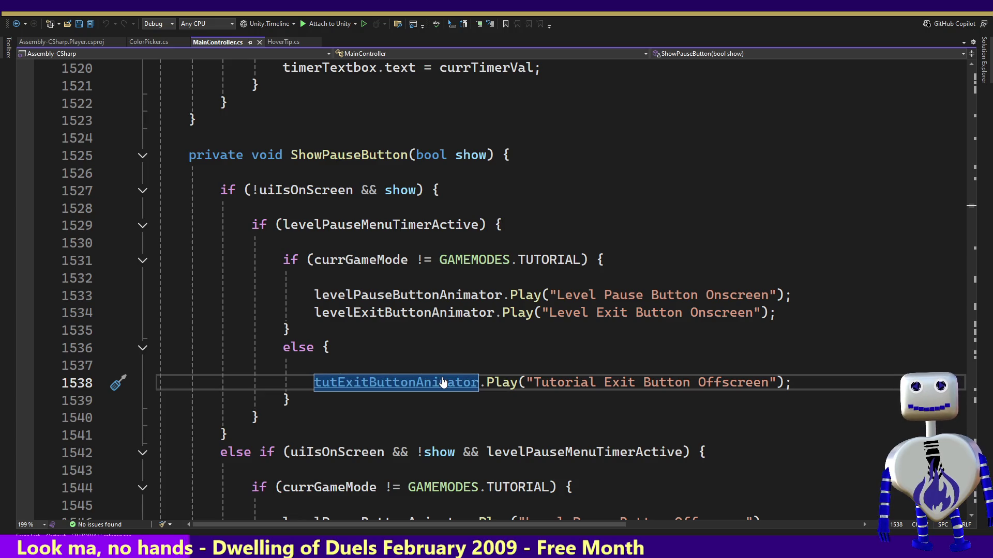
key("ctrl+f")
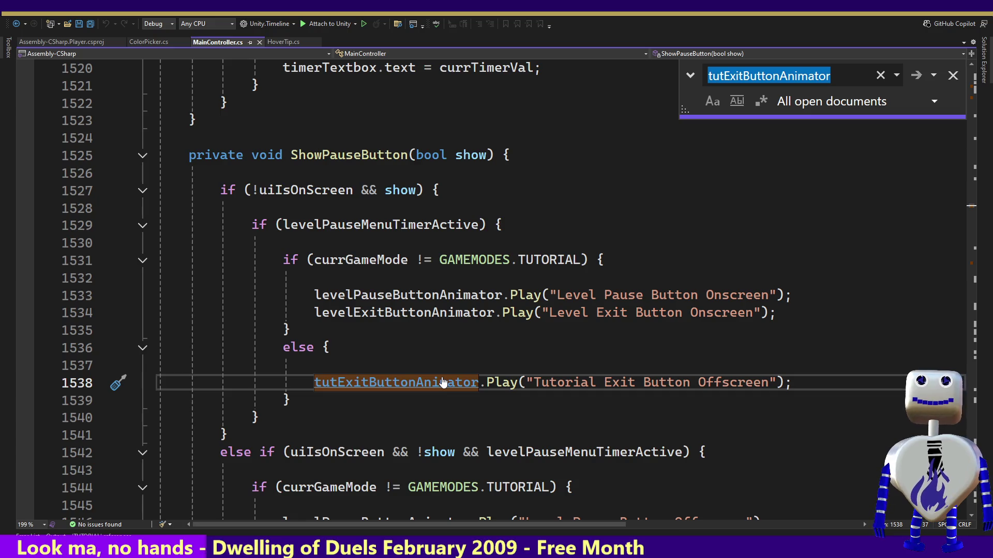
type("Pause Back Button")
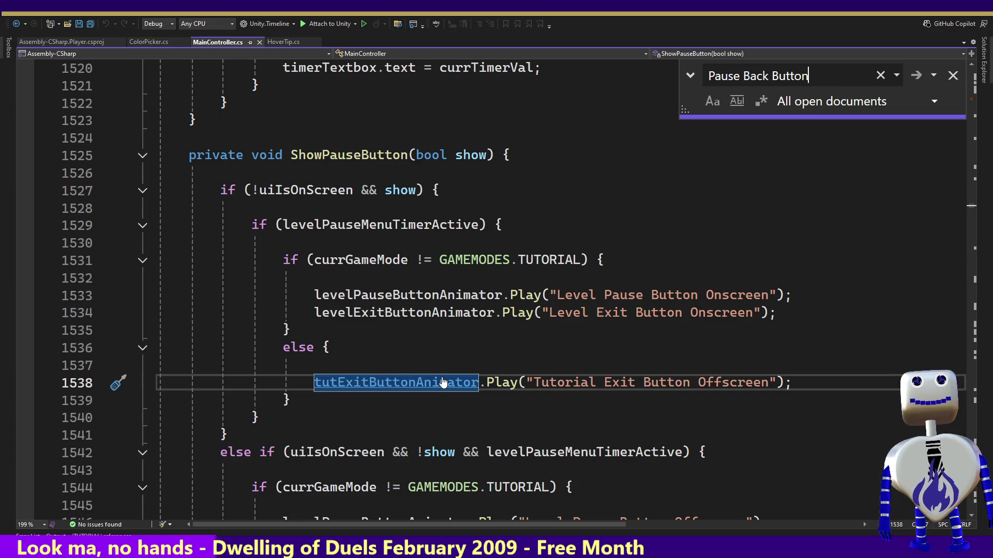
key("Return")
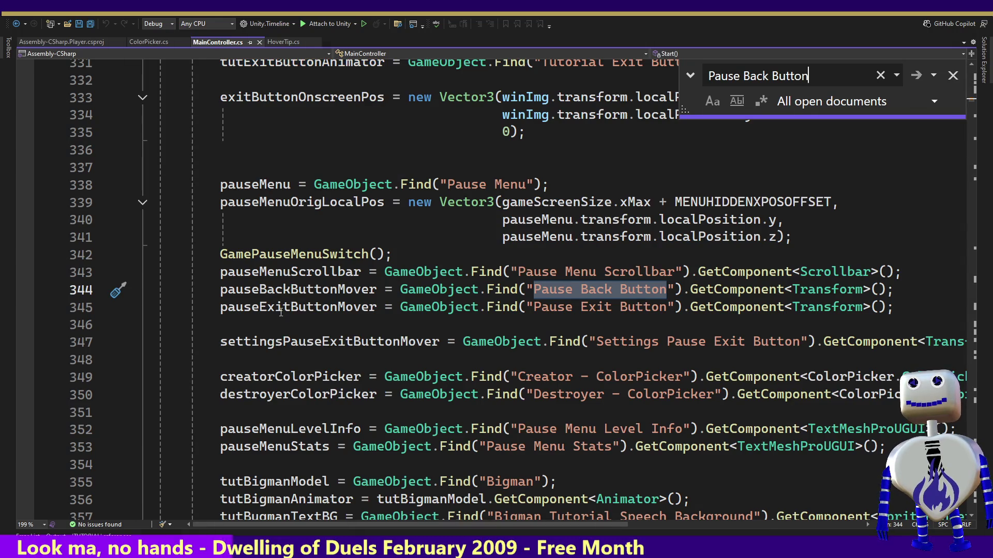
List all references to pauseBackButtonMover and review its Vector3 moves on lines 1621–1626
double_click(303, 290)
right_click(303, 290)
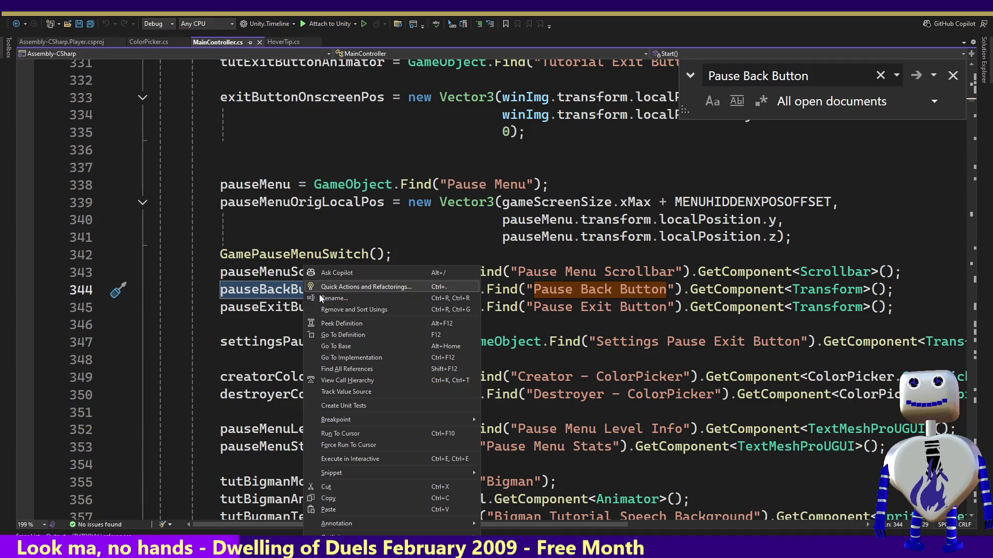
left_click(358, 367)
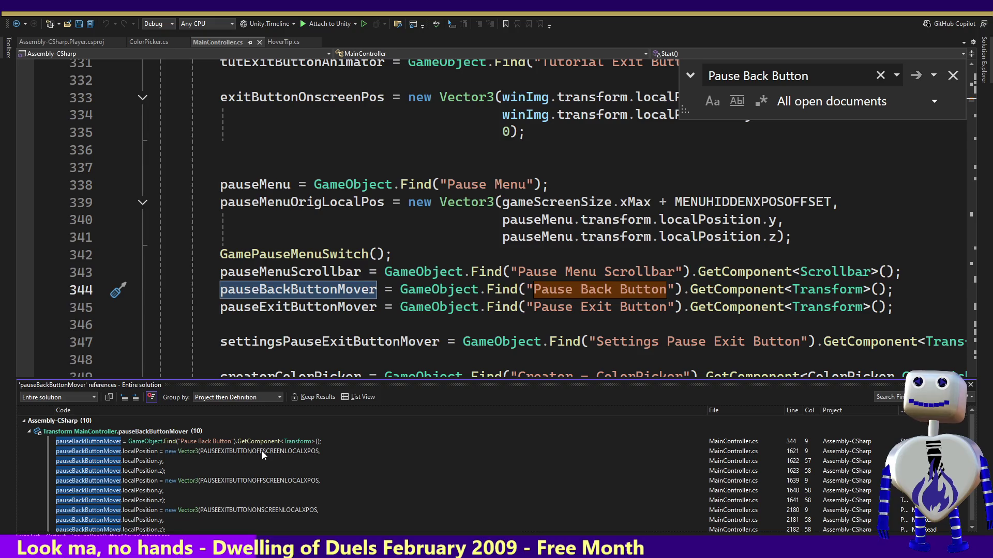
left_click(262, 451)
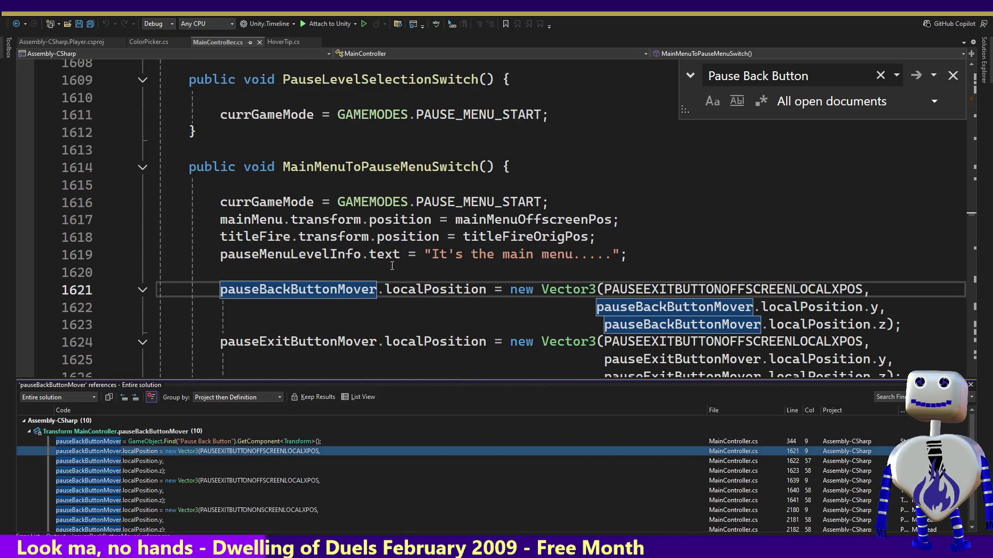
left_click(426, 166)
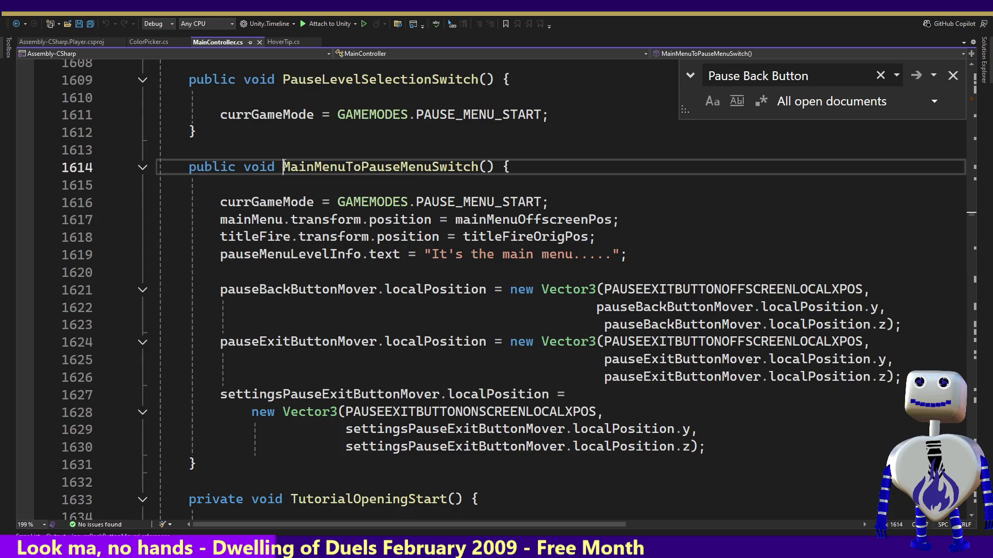
key("Right")
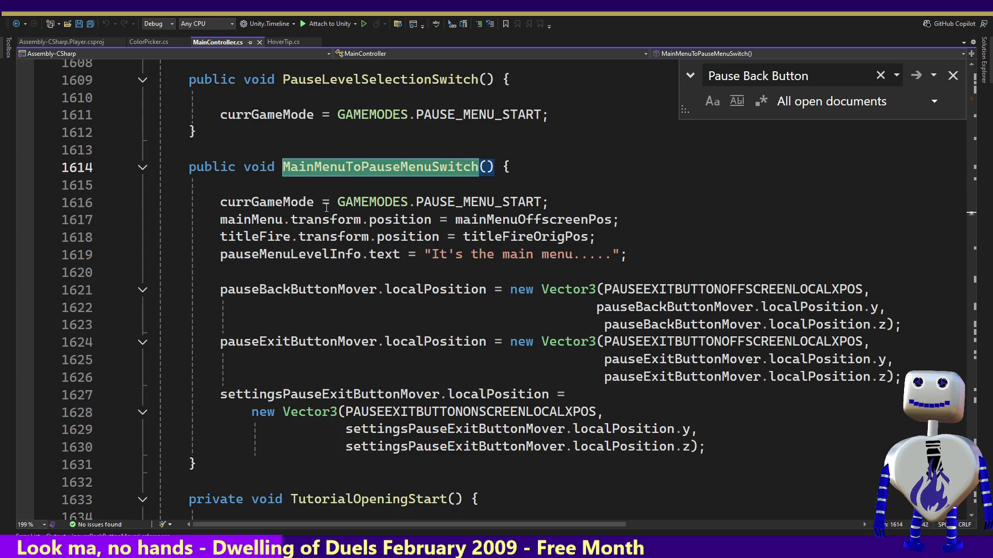
mouse_move(158, 289)
left_mouse_down()
mouse_move(894, 359)
mouse_move(903, 377)
left_mouse_up()
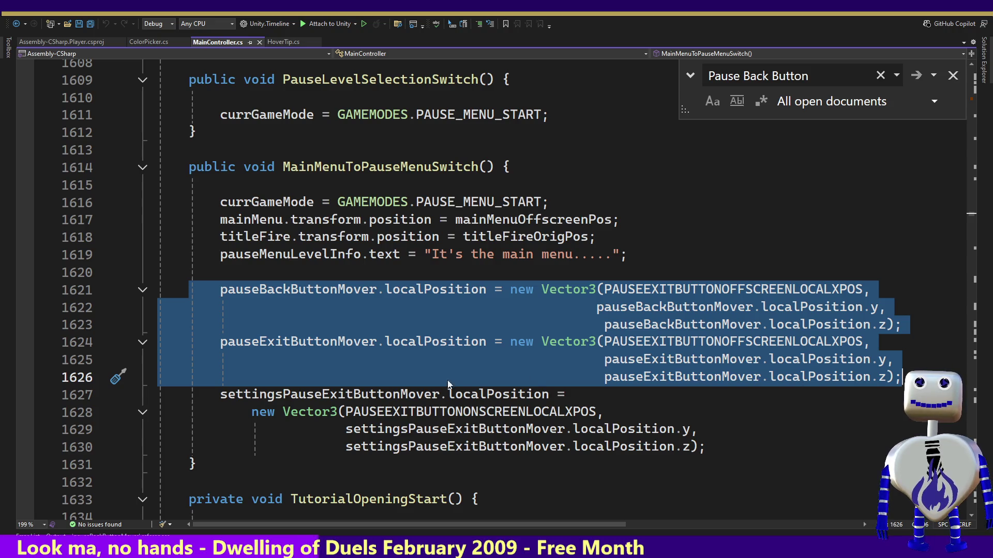
left_click(434, 395)
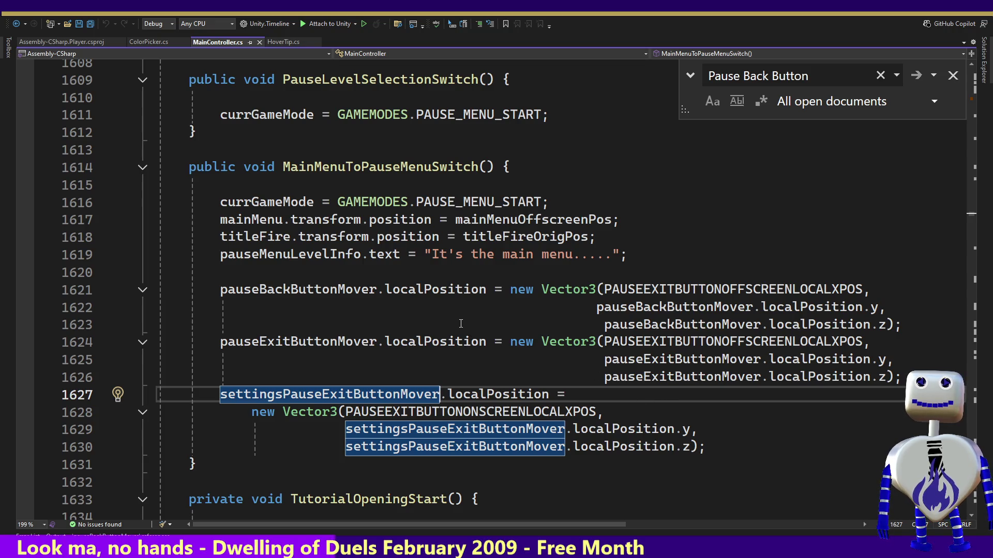
Follow the pauseBackButtonMover reference on line 1639 and the exit button move on line 1642
left_click(318, 294)
right_click(318, 294)
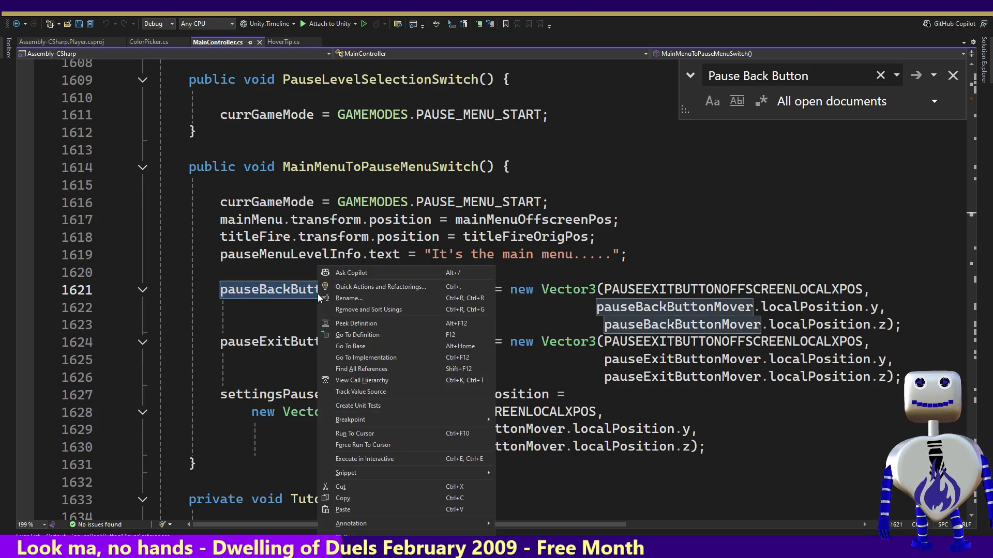
left_click(397, 367)
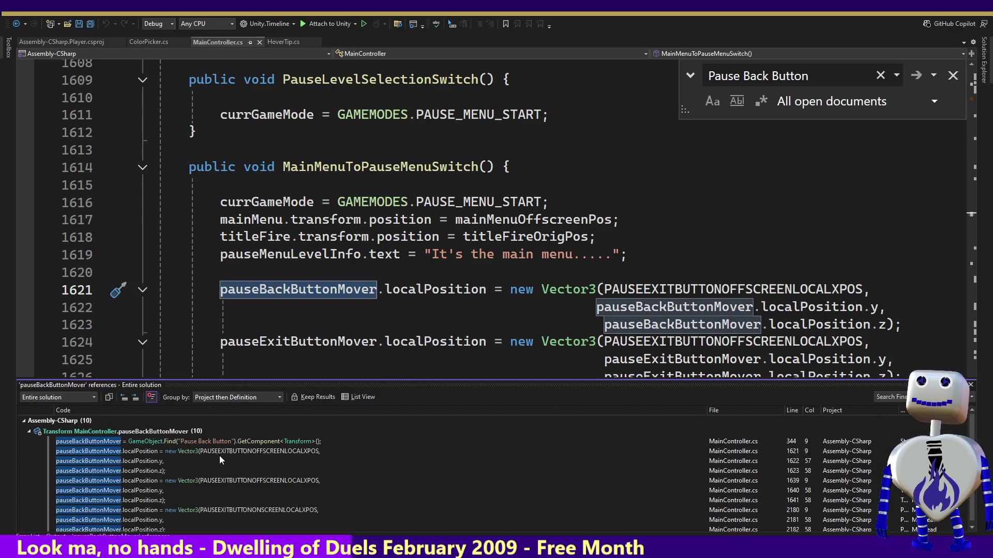
mouse_move(214, 461)
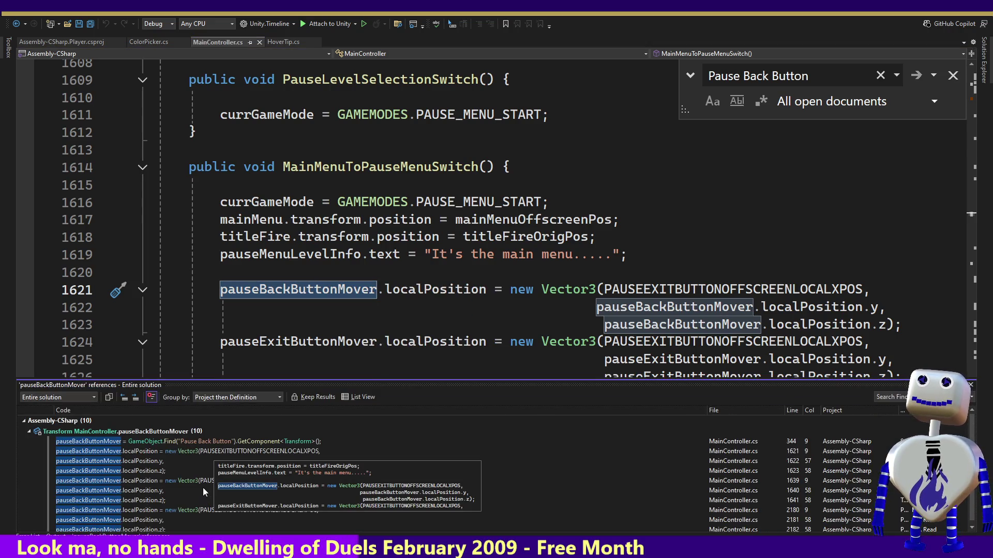
left_click(197, 482)
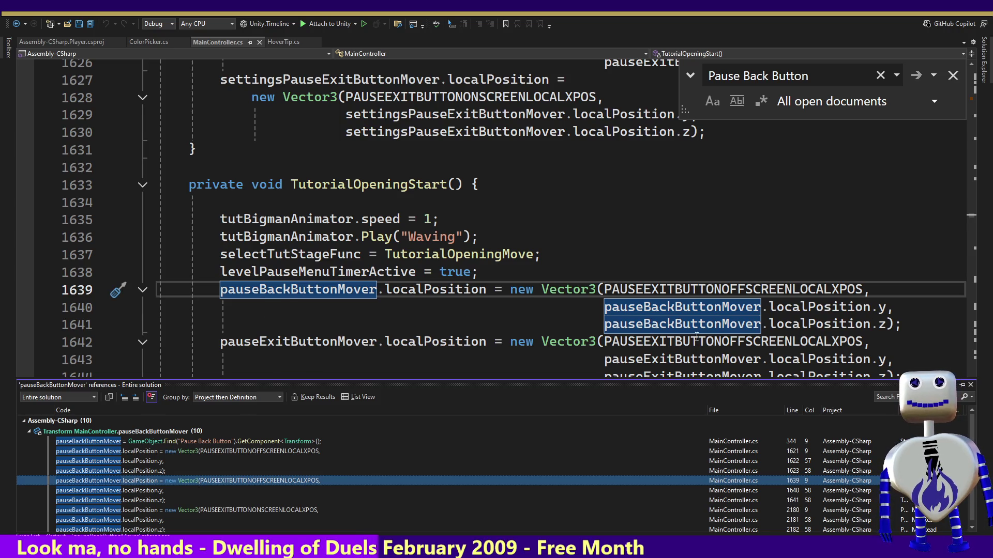
left_click(761, 289)
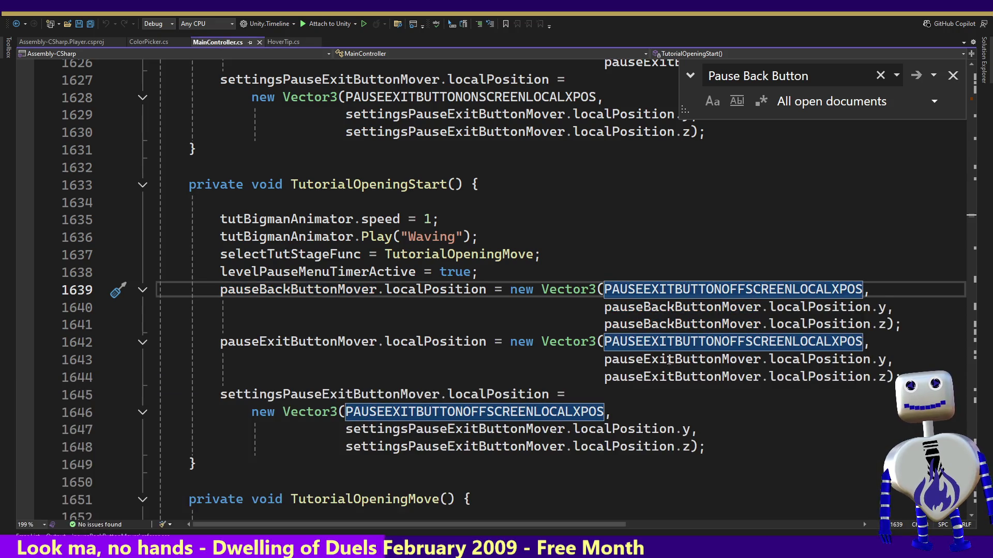
left_click(668, 341)
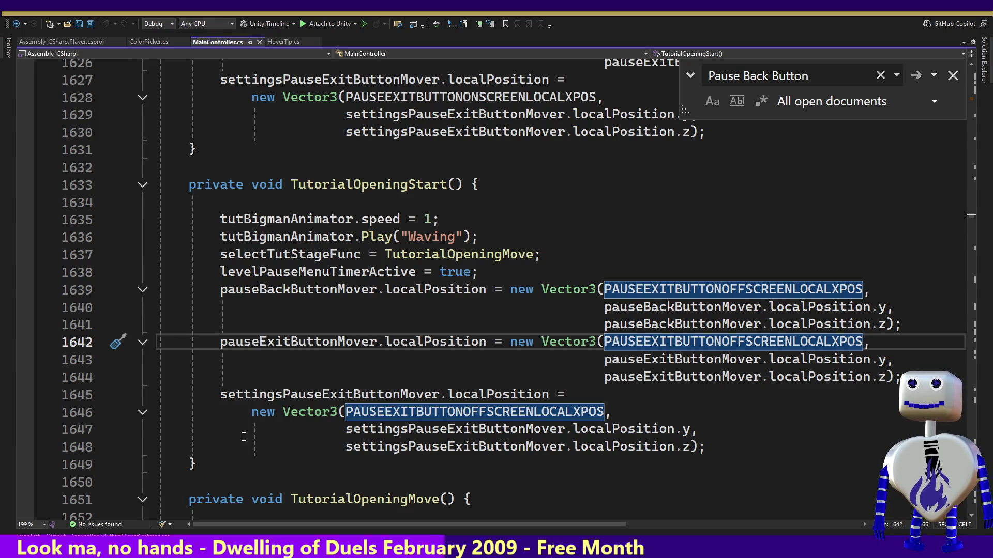
View pauseBackButtonMover's call hierarchy, then follow its reference on line 2180
double_click(303, 290)
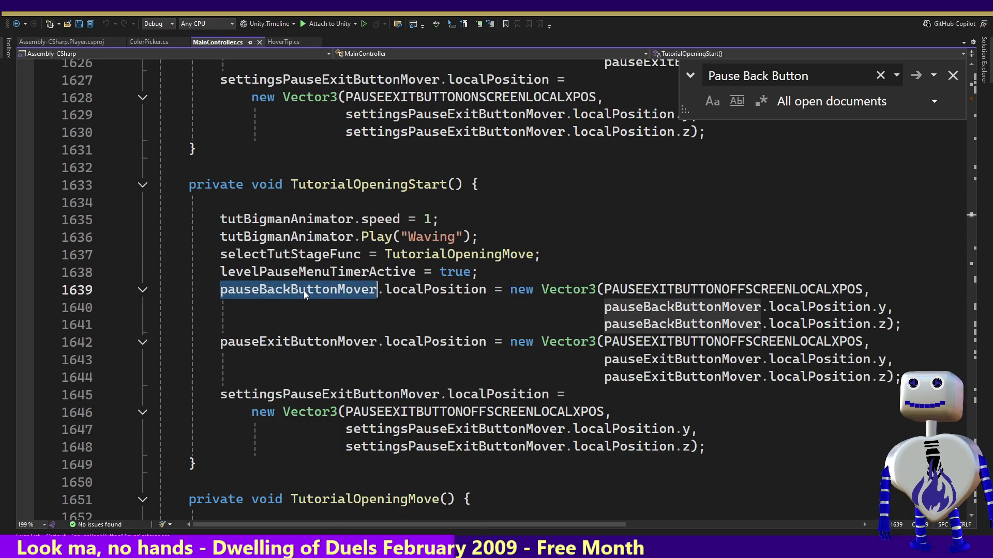
right_click(303, 290)
left_click(343, 380)
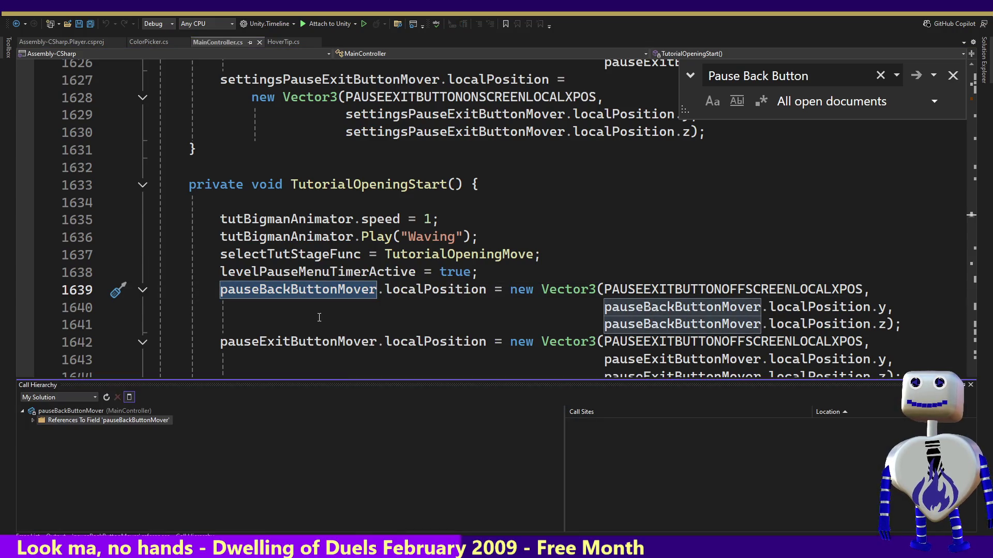
left_click(970, 385)
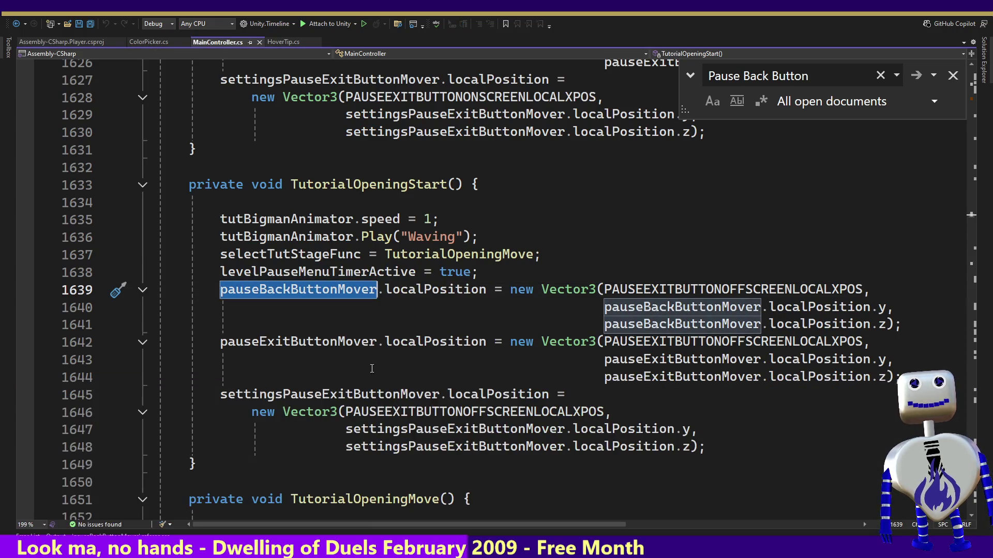
right_click(317, 288)
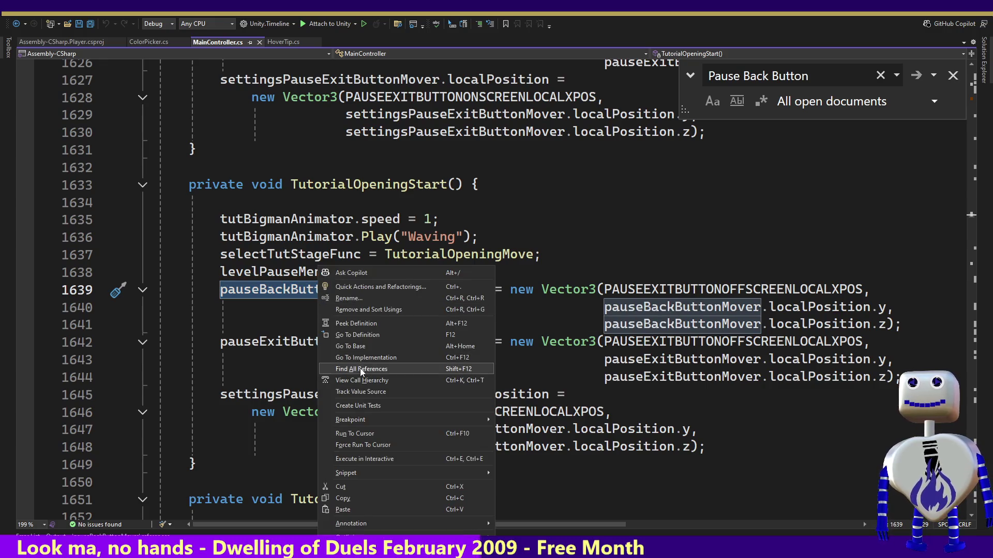
left_click(366, 369)
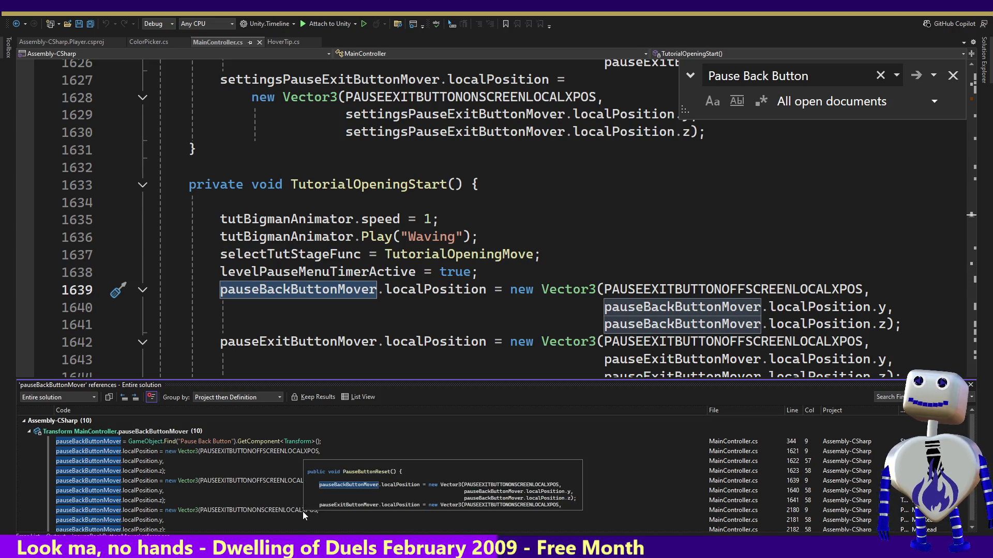
double_click(303, 511)
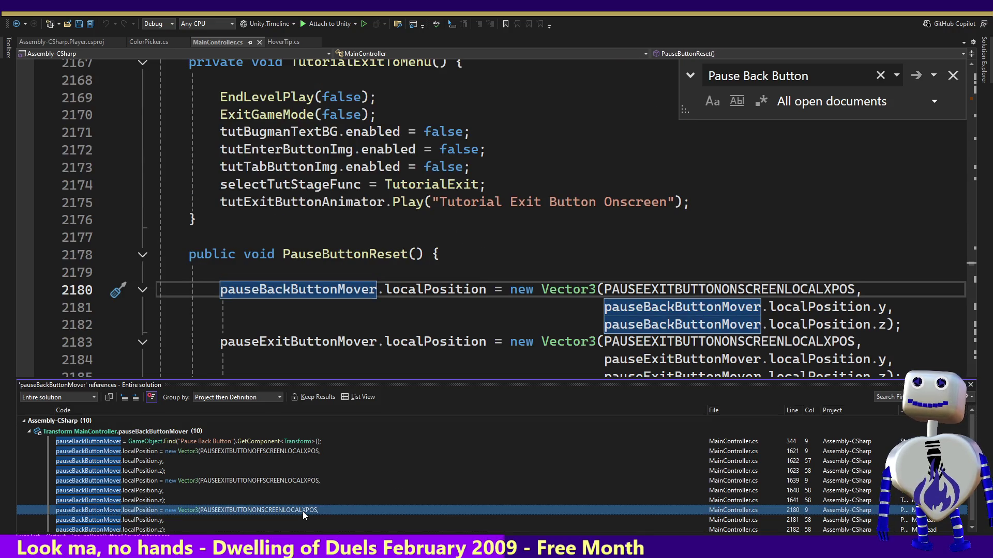
Confirm PauseButtonReset has no code references, then return to Unity
double_click(336, 253)
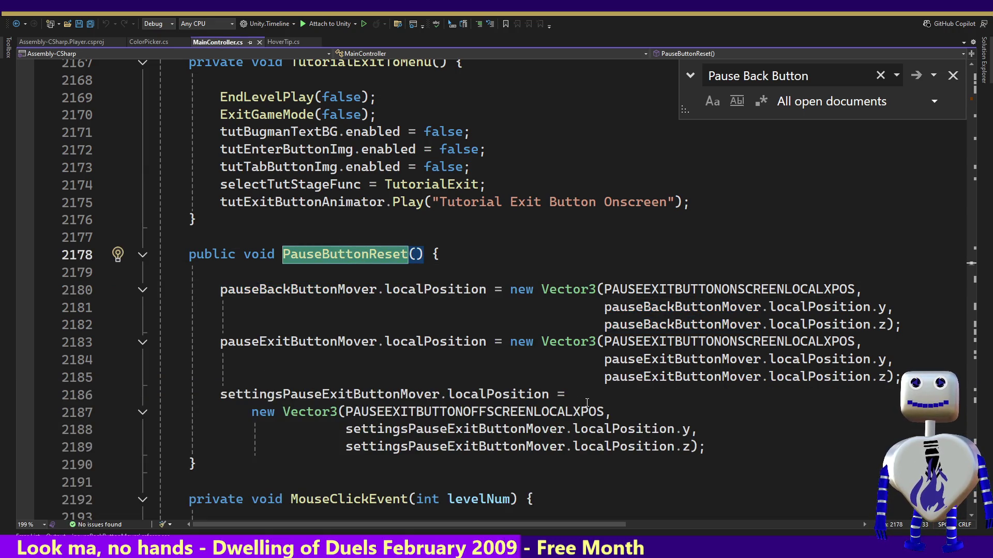
mouse_move(535, 393)
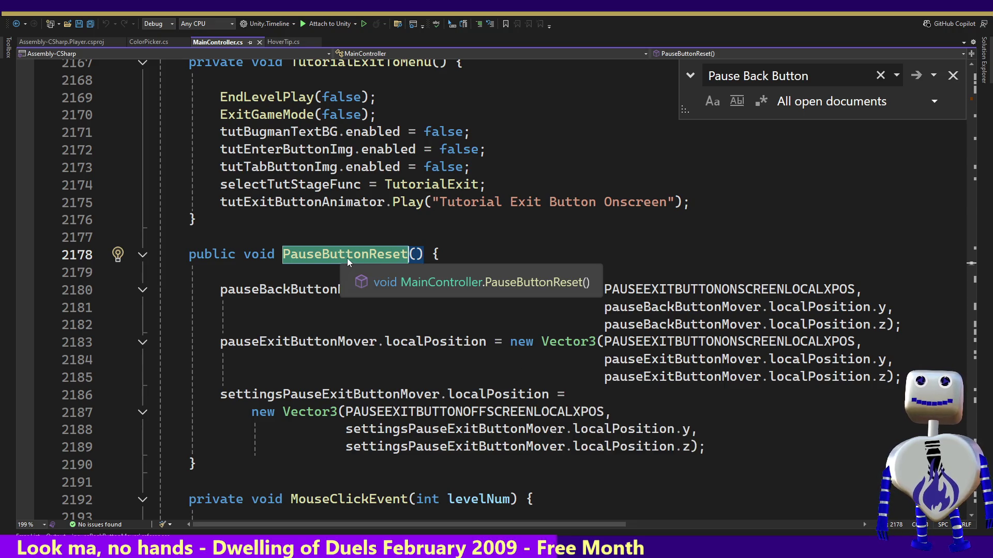
right_click(379, 256)
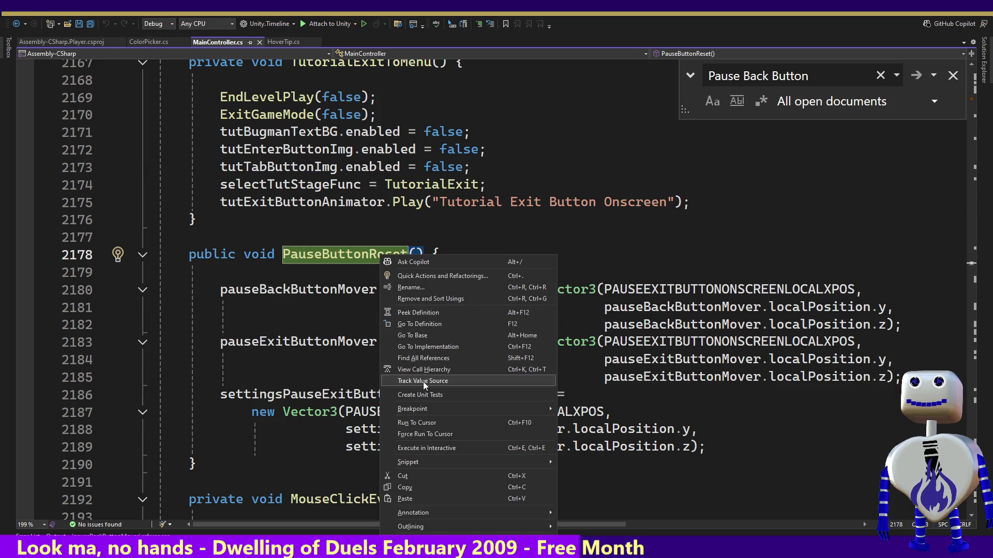
left_click(422, 358)
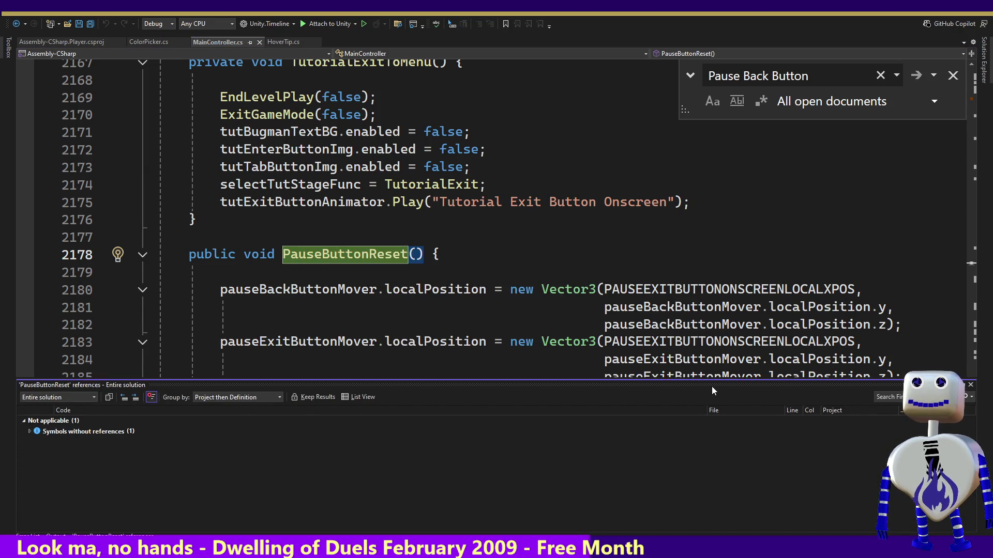
left_click(969, 386)
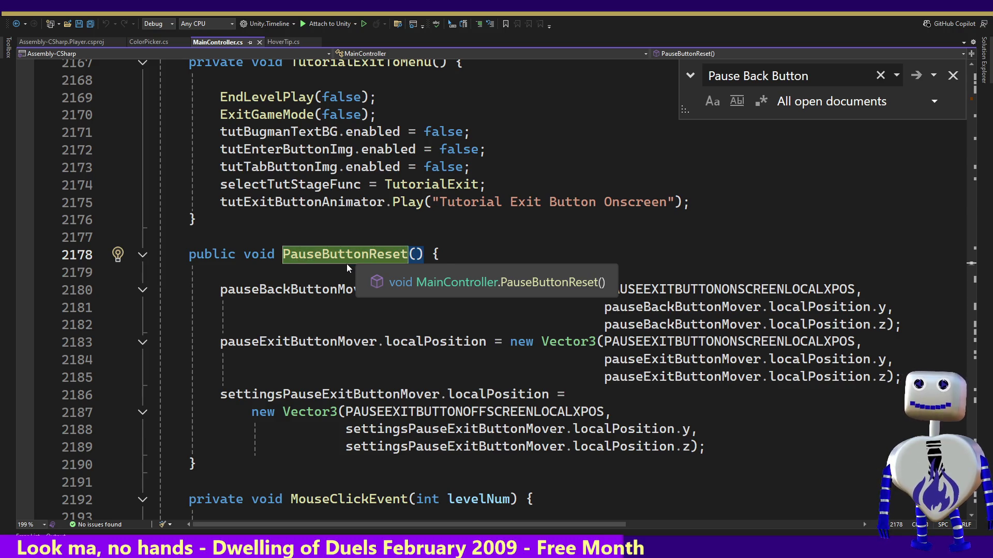
key("alt+Tab")
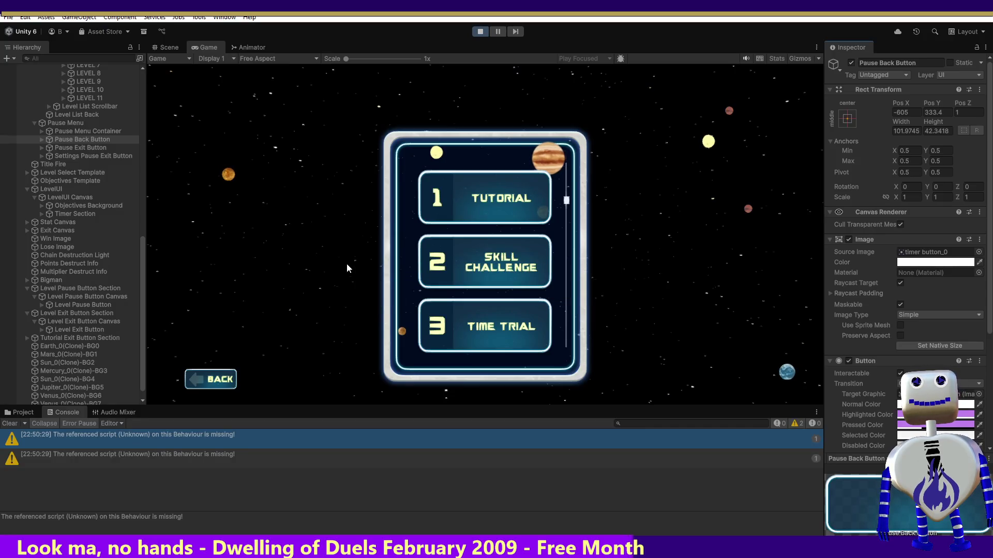
Stop the game, inspect Pause Back Button in the Hierarchy, and start play mode again
left_click(480, 31)
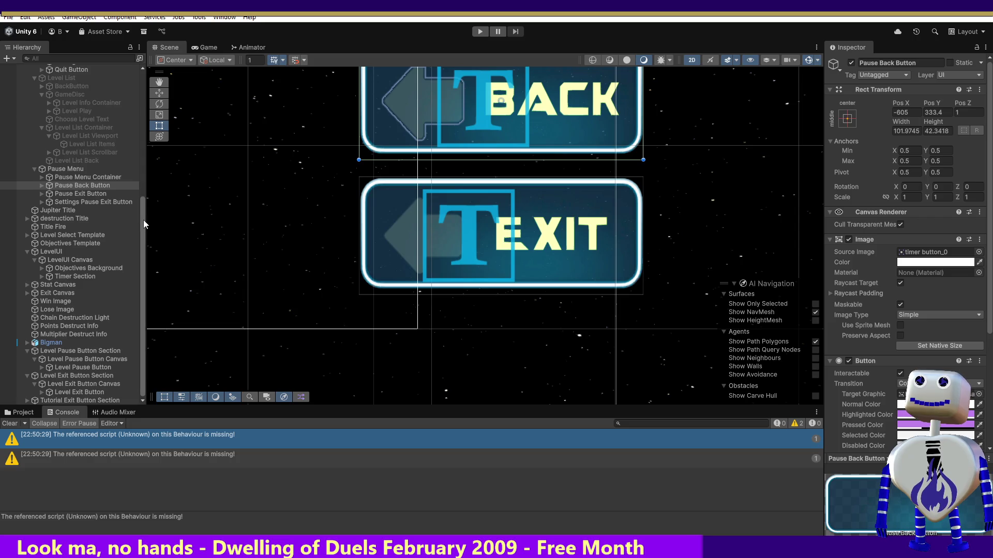
left_click(143, 220)
left_click_drag(143, 219, 142, 231)
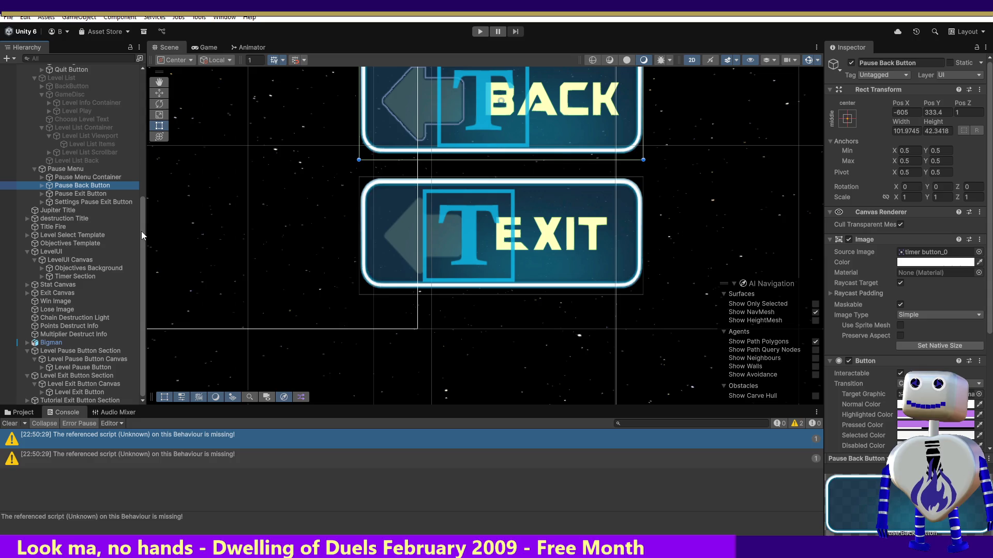
left_click(484, 32)
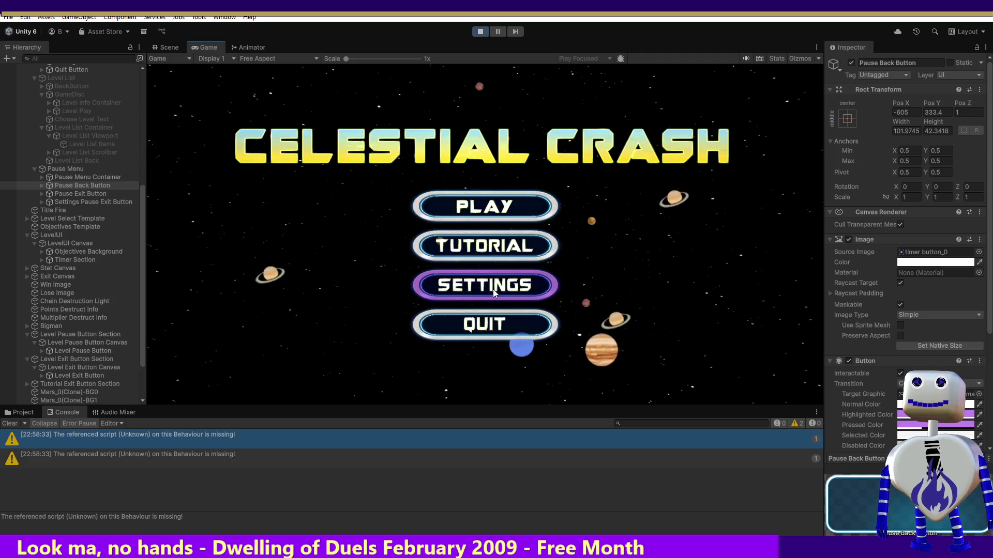
Check both OnClick functions on Settings Pause Exit Button, leaving PauseLevelSwitch unchanged, then go to Visual Studio
left_click(75, 201)
left_click_drag(990, 239, 990, 355)
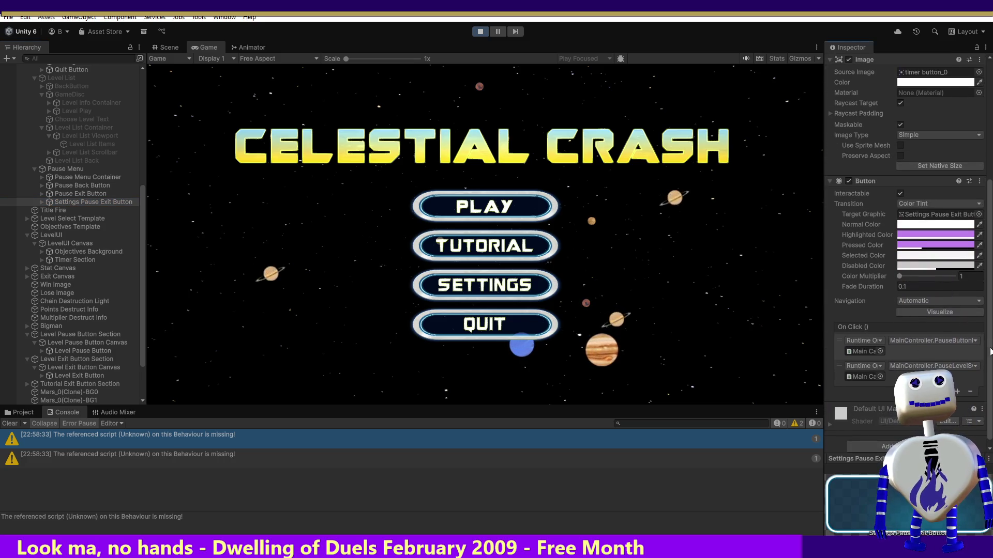
left_click(951, 339)
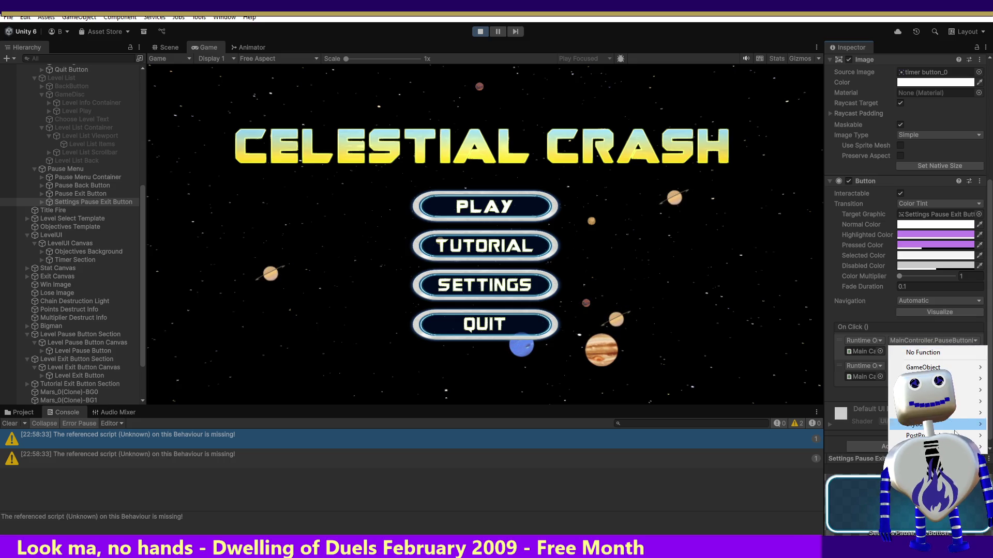
mouse_move(942, 413)
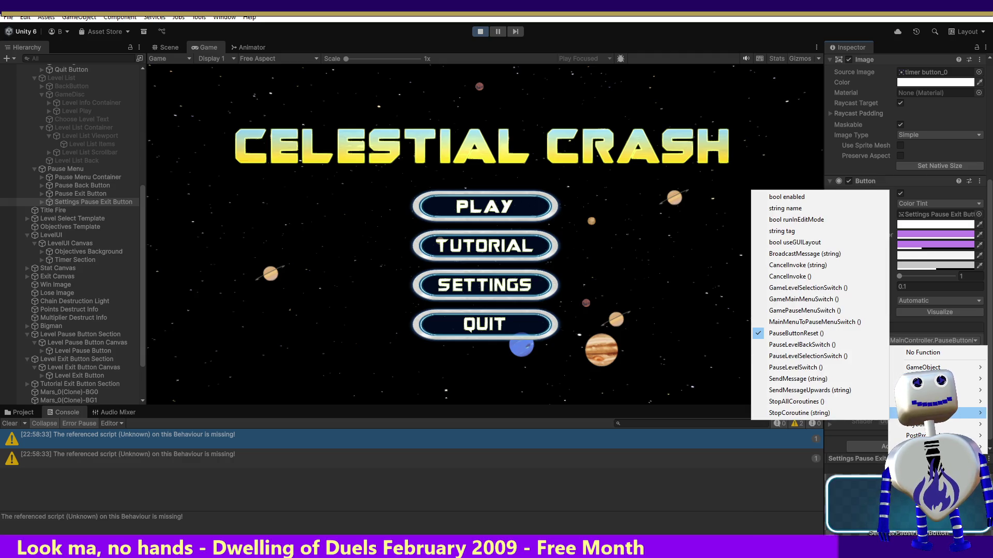
left_click(657, 283)
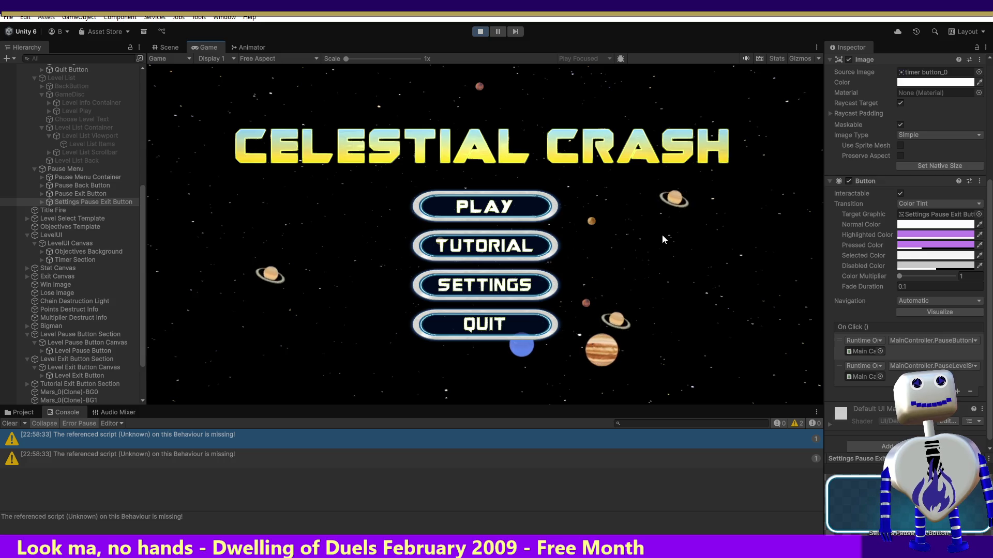
left_click(911, 365)
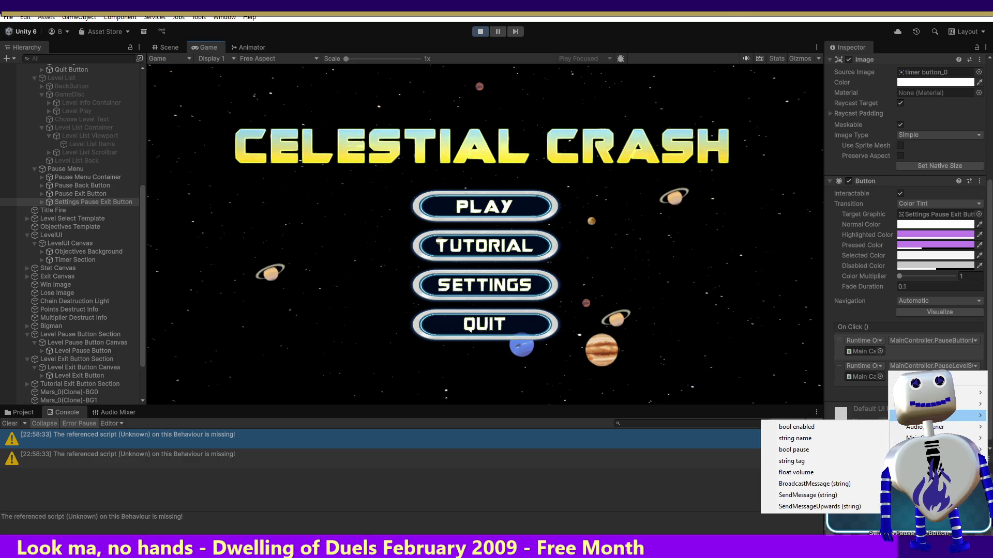
mouse_move(915, 438)
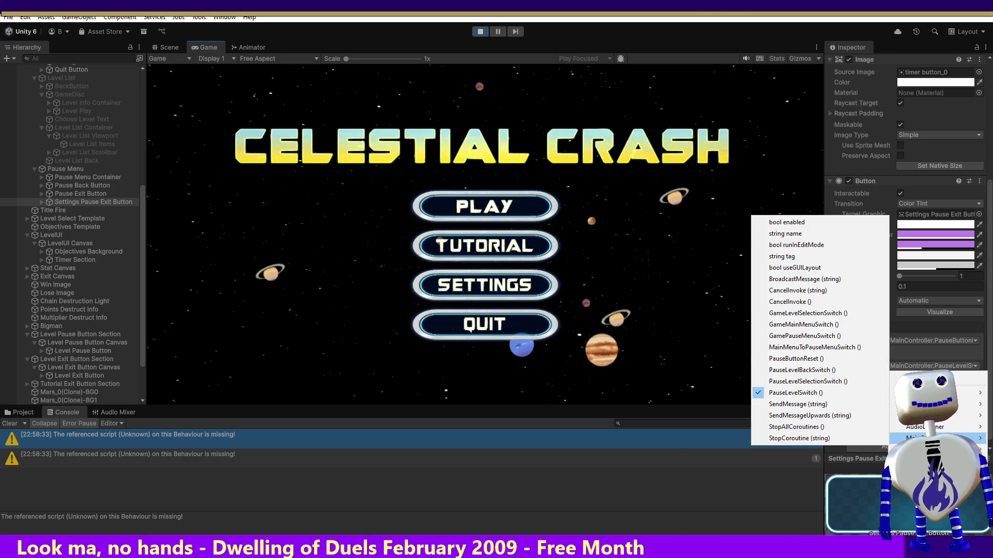
key("Escape")
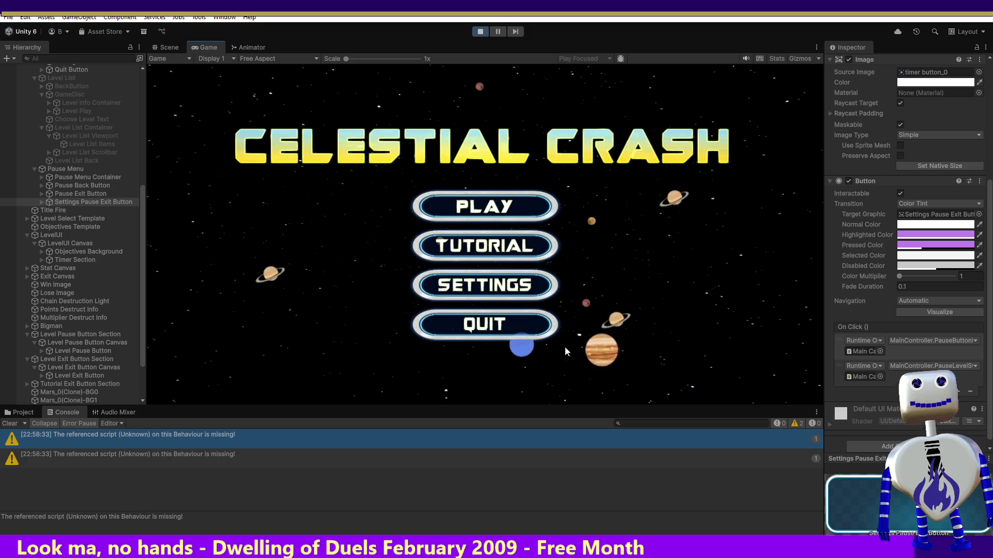
key("alt+Tab")
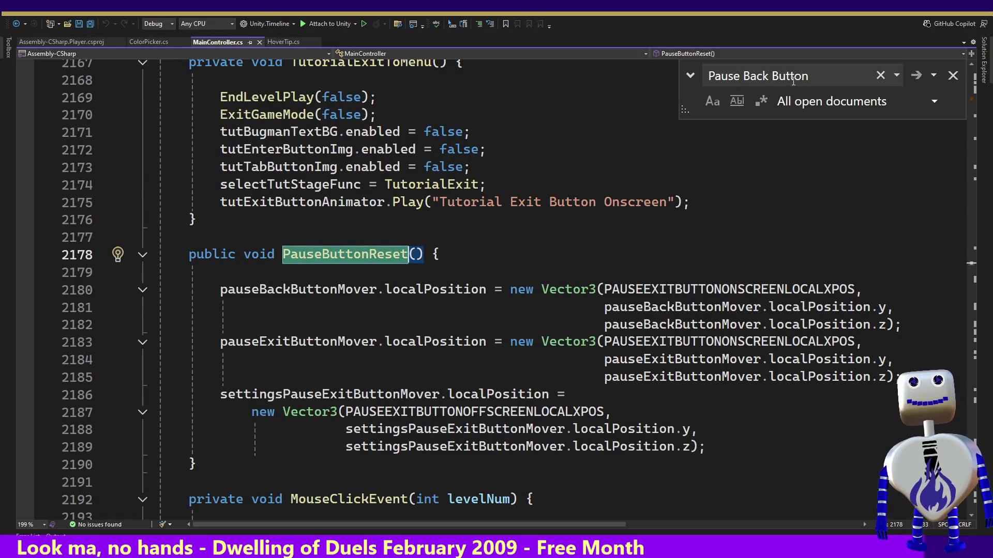
Close the search and pick PauseLevelSwitch() from MainController's member list
left_click(953, 75)
left_click(958, 53)
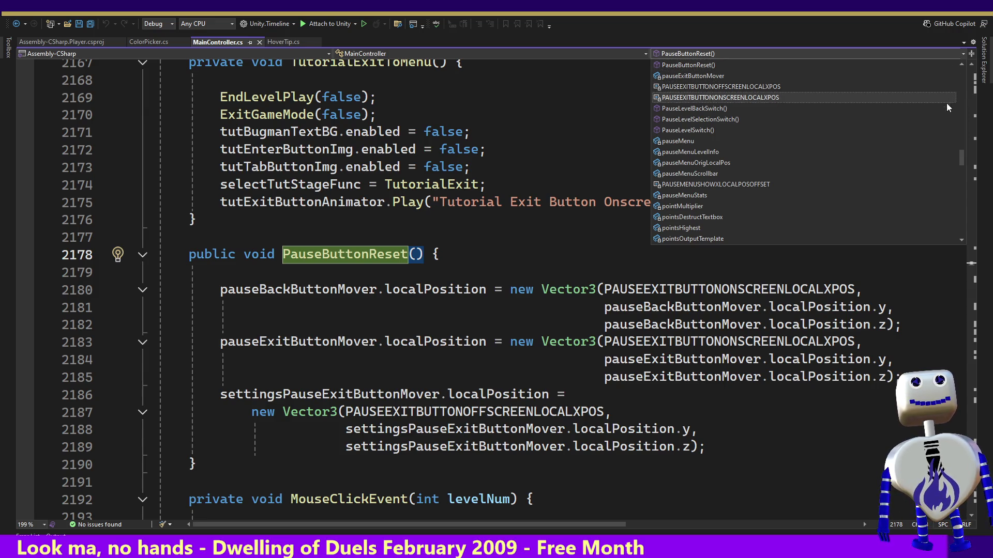
mouse_move(964, 157)
left_mouse_down()
mouse_move(968, 122)
mouse_move(969, 172)
mouse_move(969, 163)
left_mouse_up()
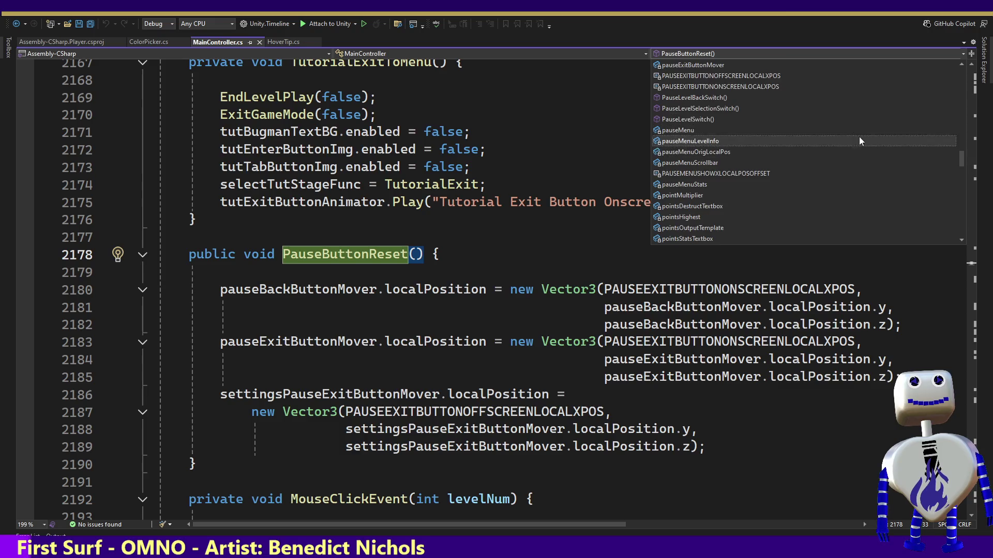
left_click(790, 123)
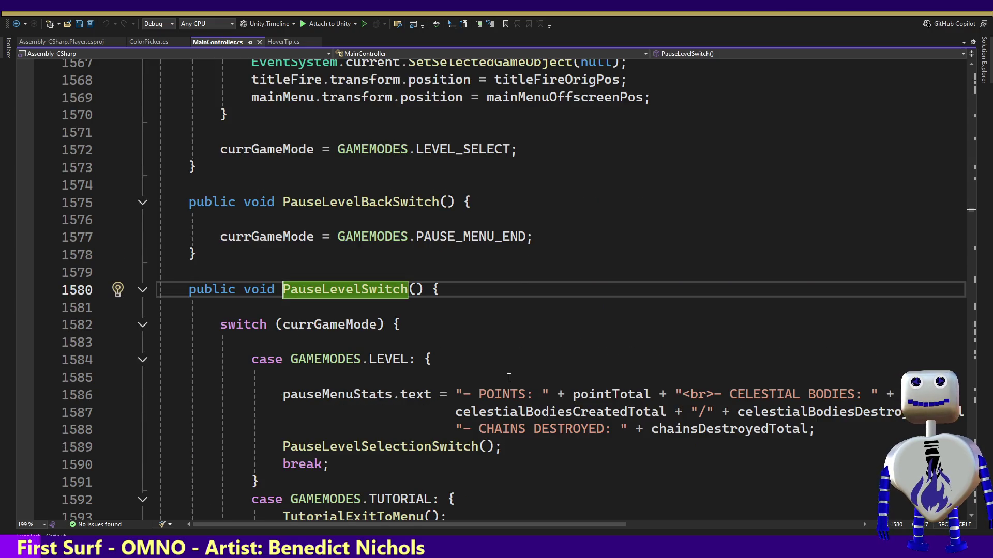
Step through PauseLevelSwitch's switch cases, selecting the PAUSE_MENU case
key("Down")
key("Down")
key("Down")
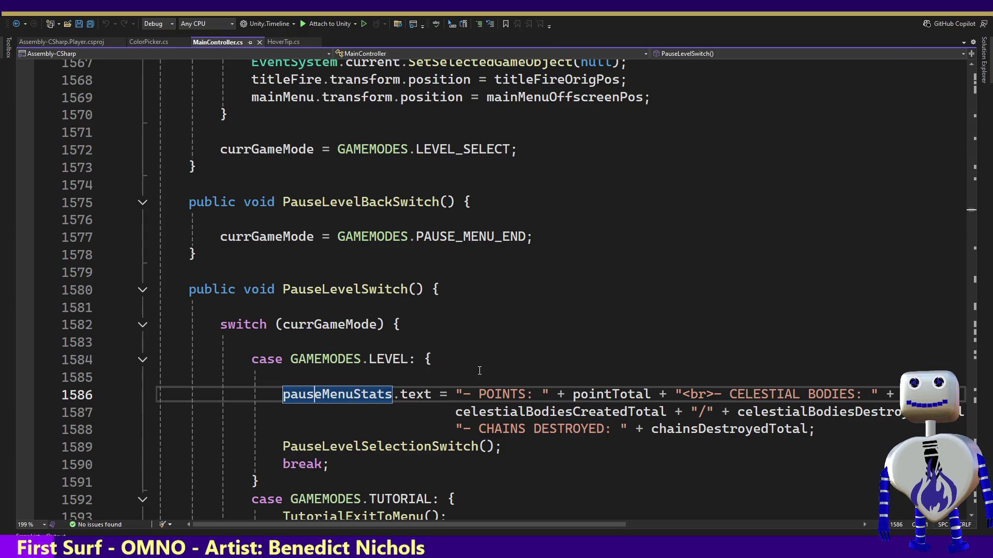
key("Down")
key("Down")
key("Down")
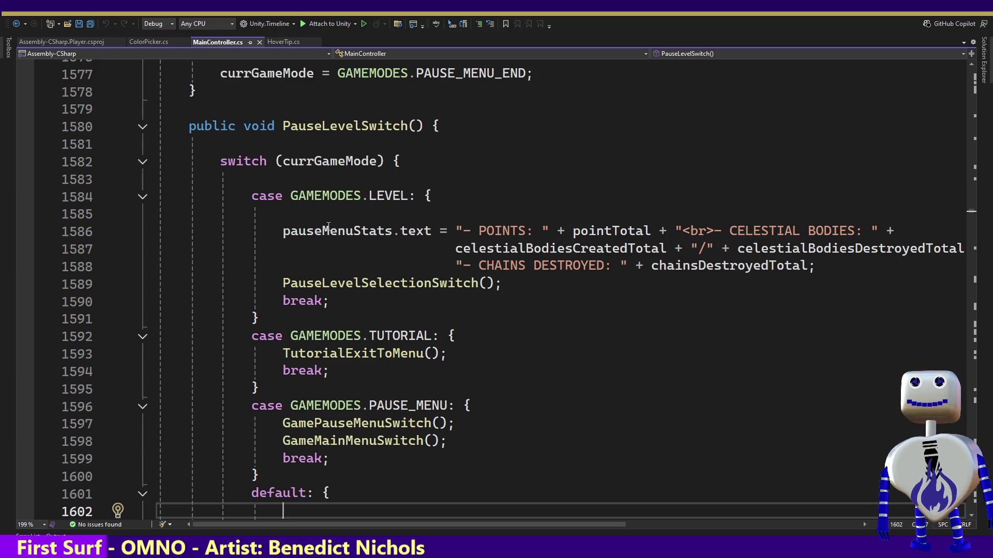
left_click(393, 406)
double_click(394, 406)
key("Down")
key("Down")
key("Down")
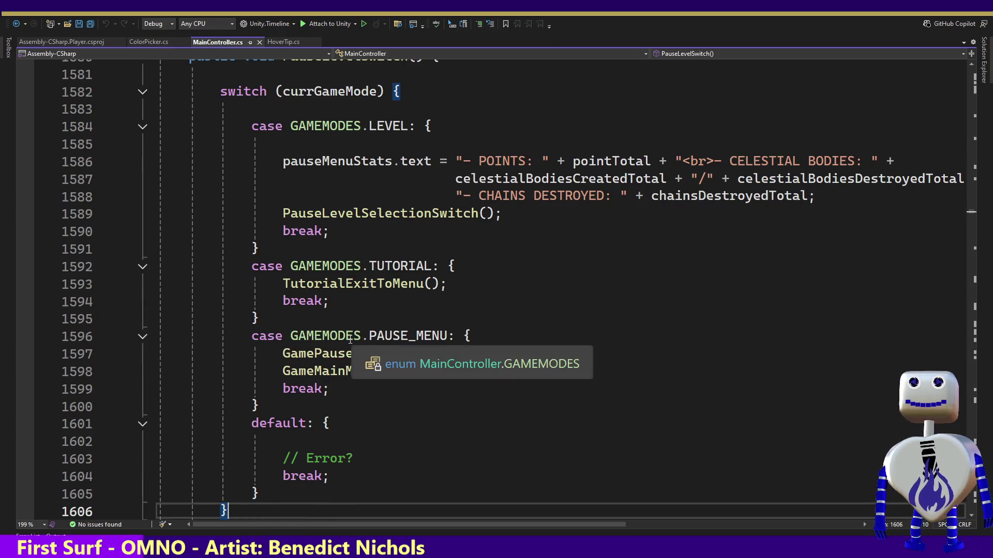
key("Up")
key("Up")
key("Up")
key("Up")
key("Up")
key("Up")
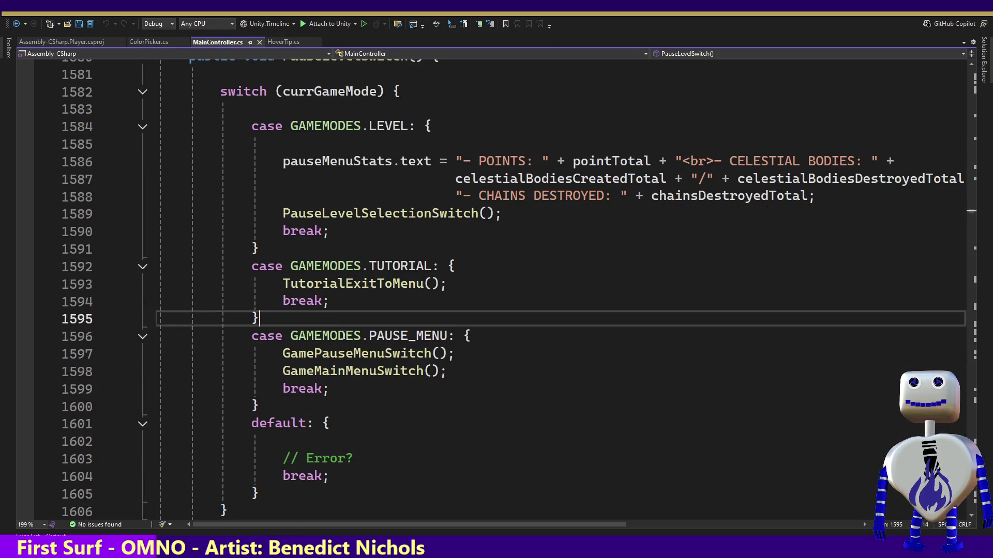
key("ctrl+w")
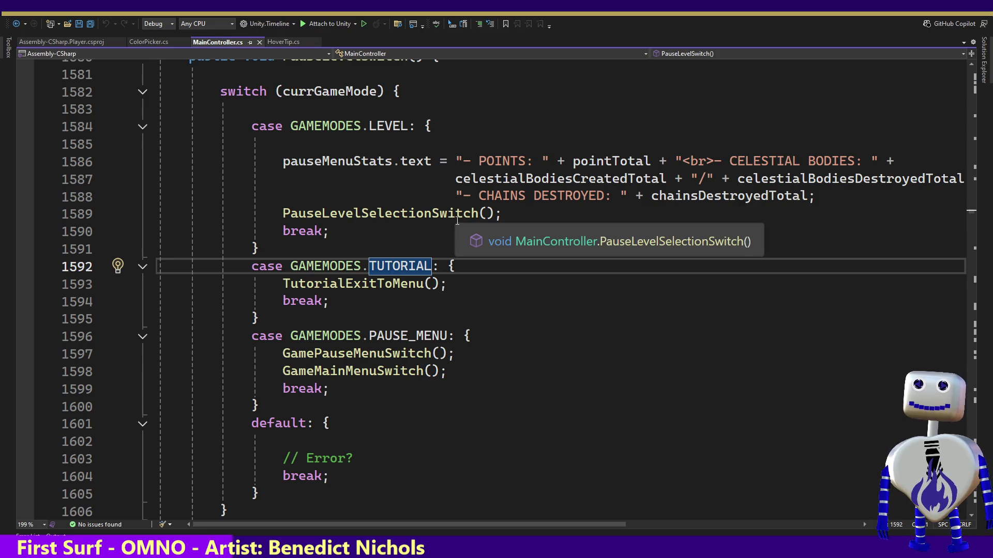
Glance at the running game, revisit the PAUSE_MENU case, then return to Unity
key("alt+Tab")
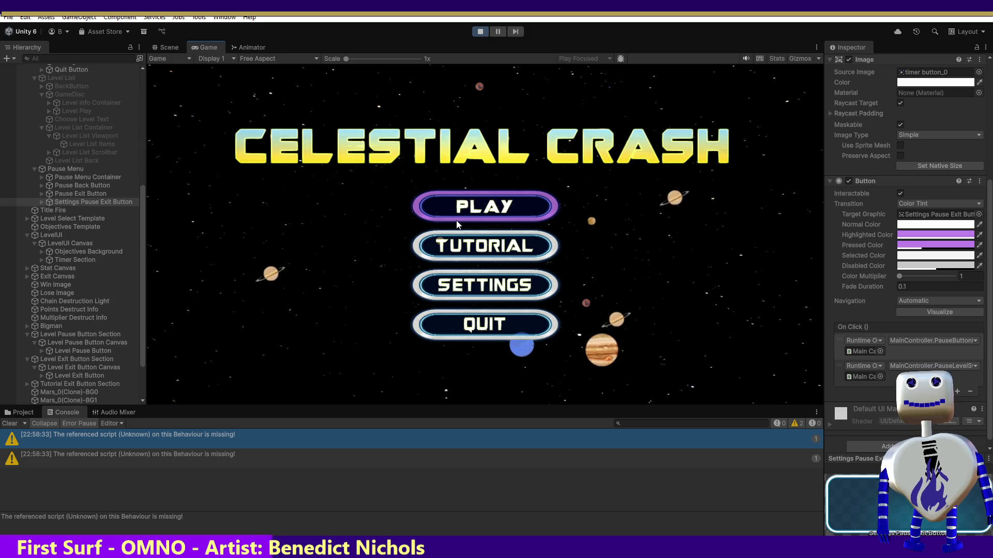
key("alt+Tab")
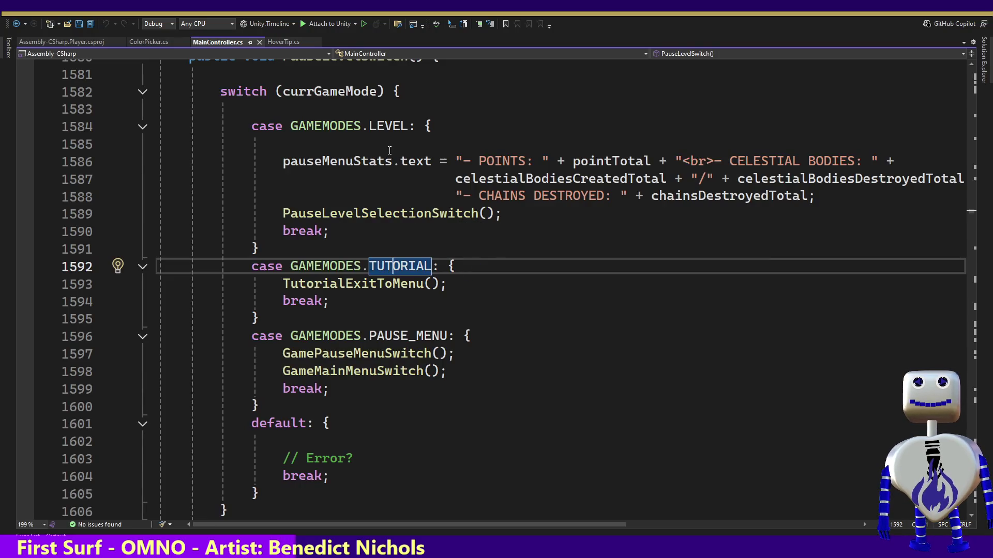
left_click(393, 336)
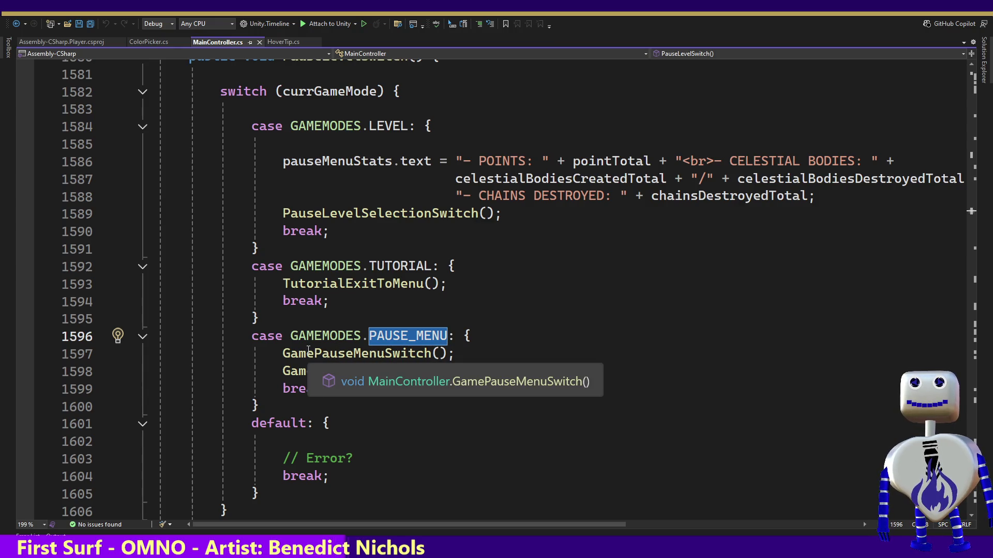
key("alt+Tab")
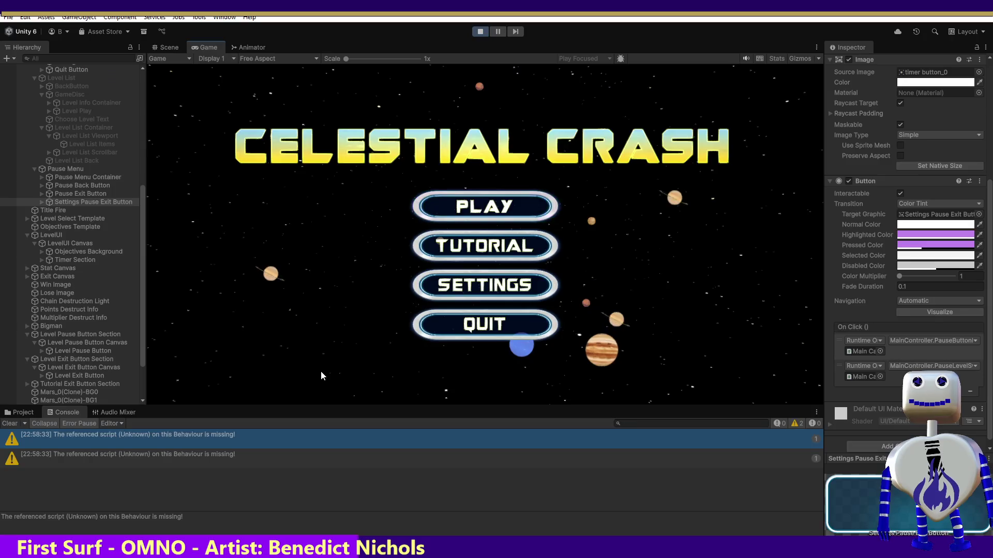
Ping Main Camera as the first OnClick target and check its MainController function unchanged
left_click(860, 351)
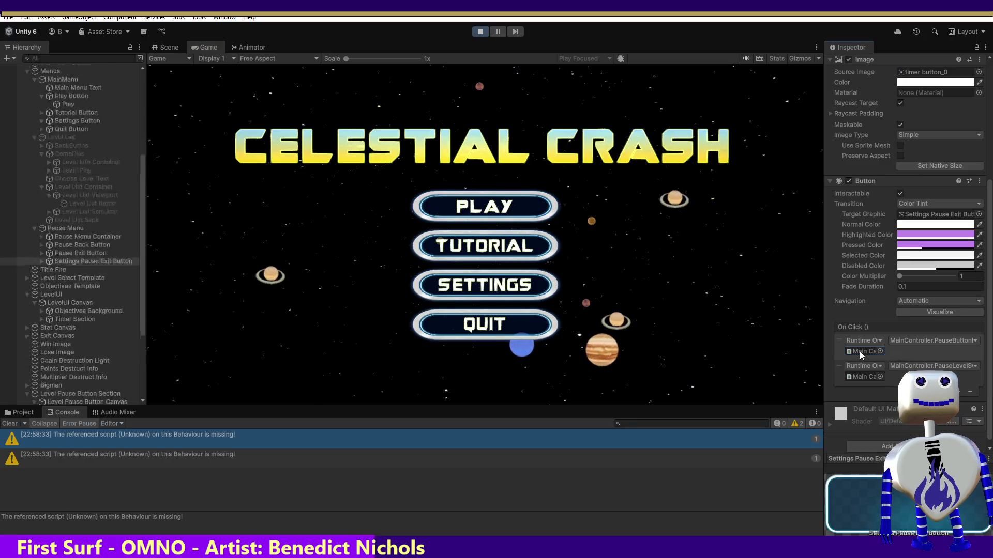
left_click(973, 341)
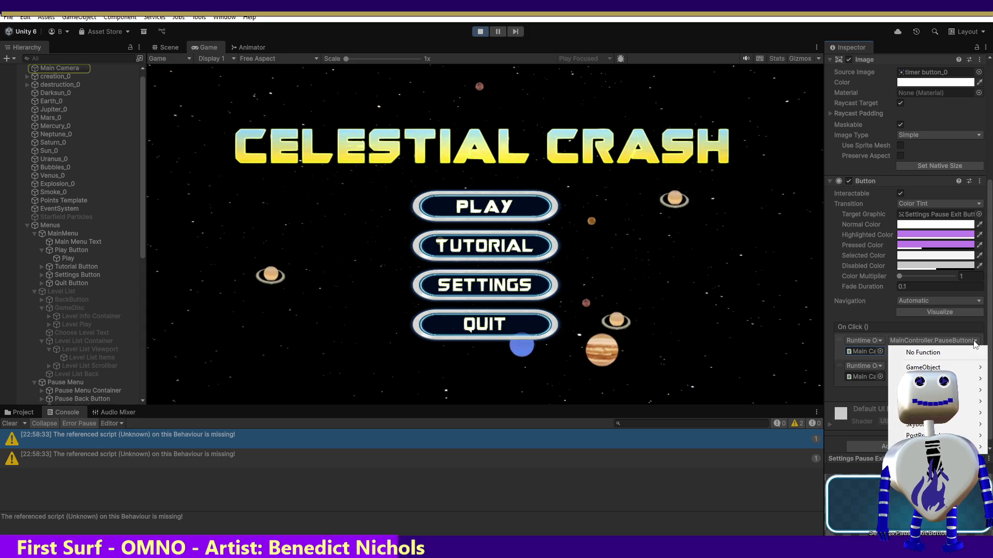
left_click(964, 365)
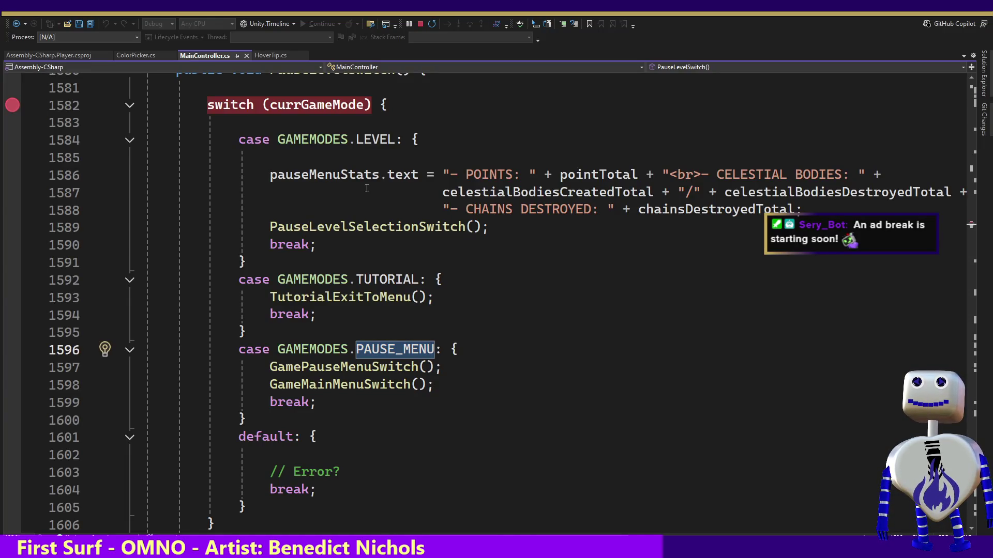
Back in Unity, stop and restart play mode
key("alt+Tab")
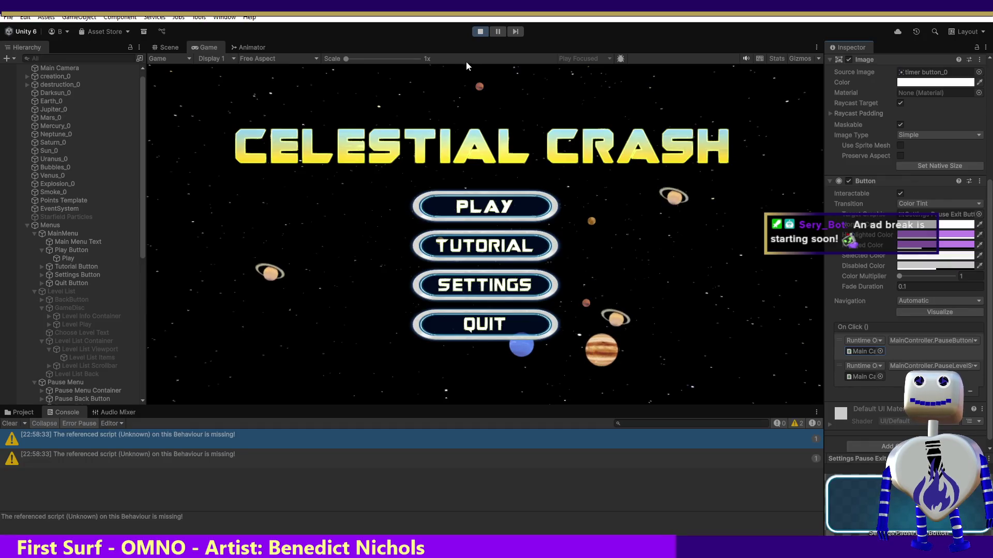
left_click(481, 33)
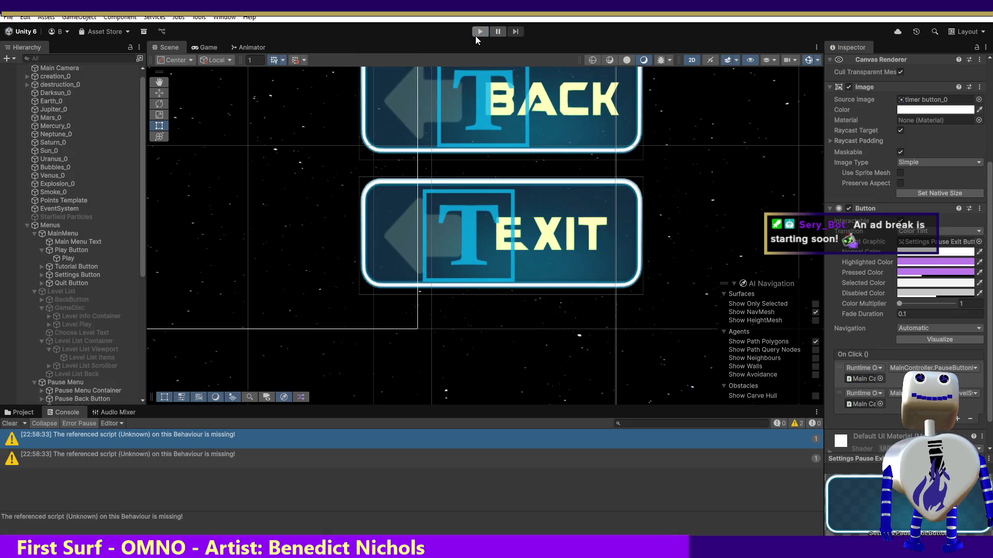
left_click(476, 36)
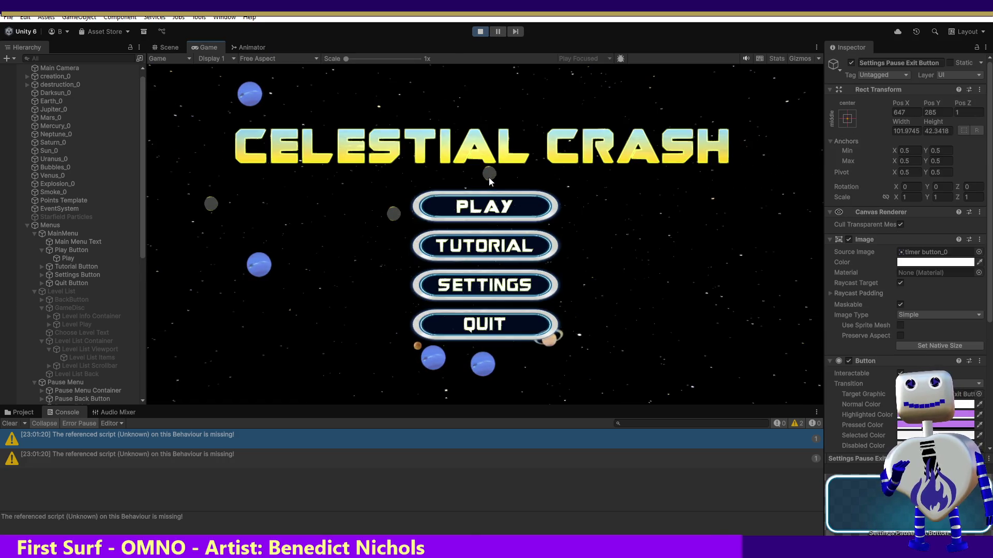
Inspect the On Click handlers of Tutorial Button and Settings Button, then select Level List Items
left_click(82, 265)
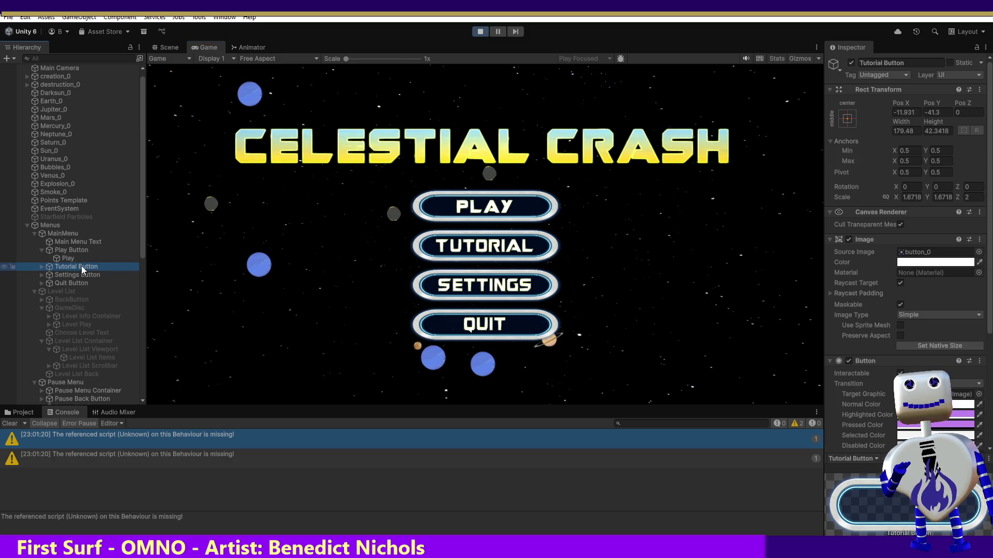
left_click_drag(989, 282, 989, 392)
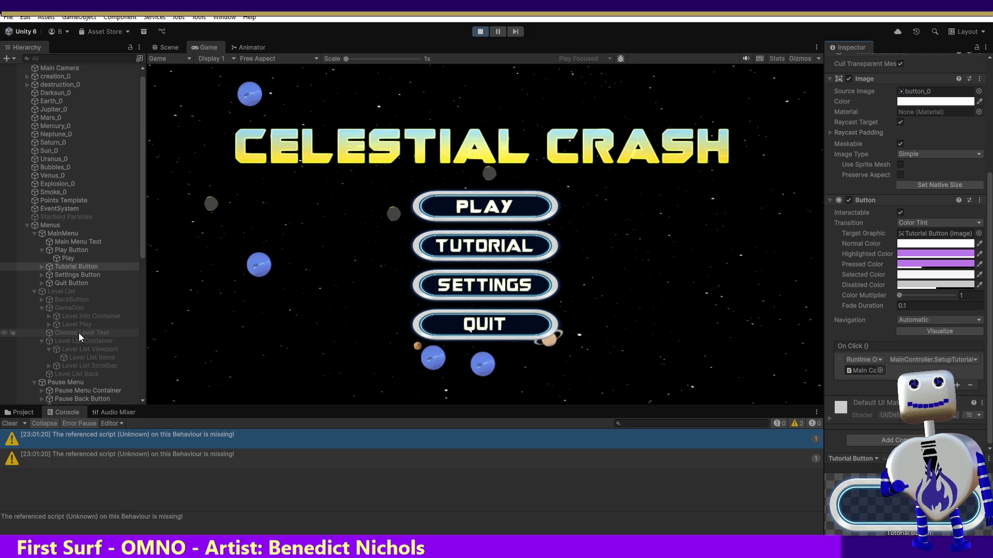
left_click(65, 275)
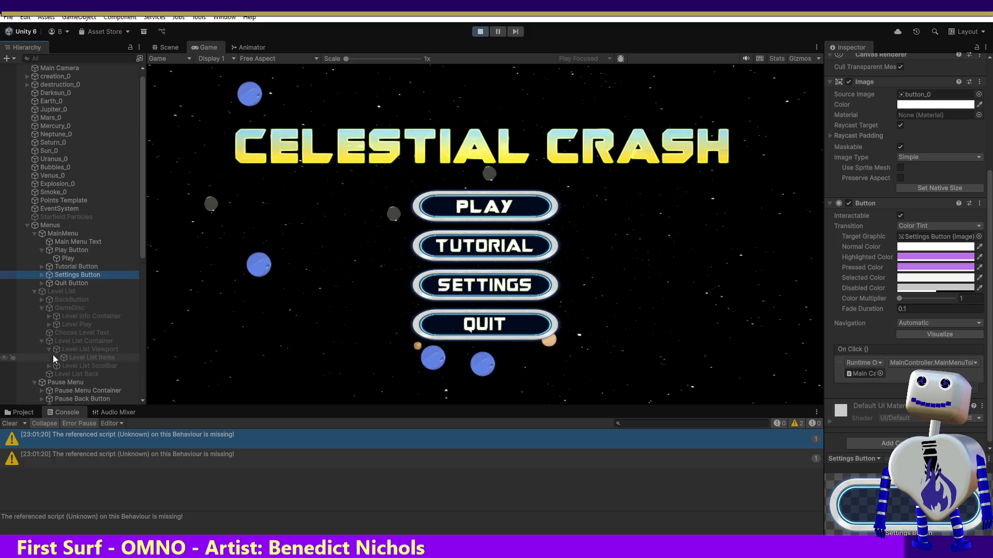
left_click(70, 360)
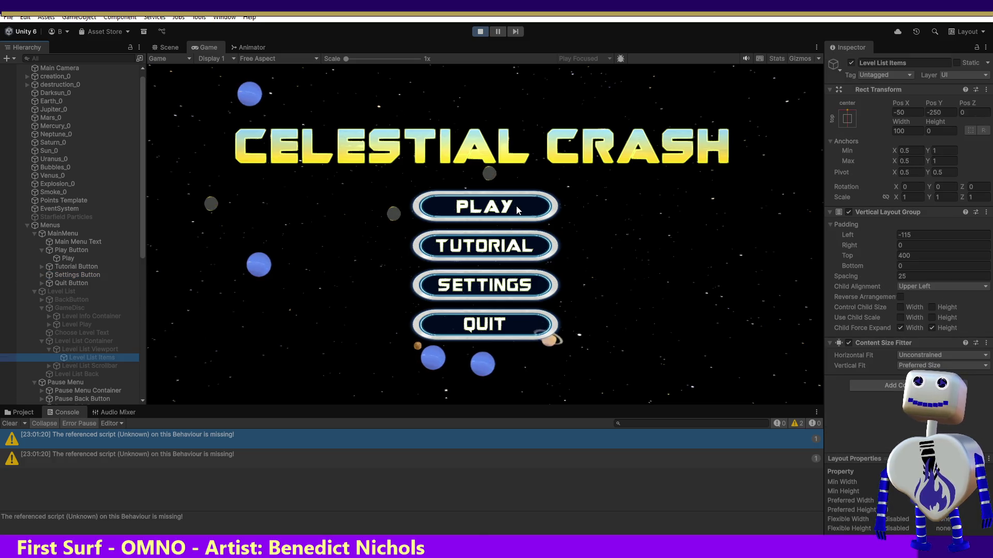
Open the game's level-select screen and inspect the LEVEL 1 entry
left_click(516, 206)
left_click(80, 366)
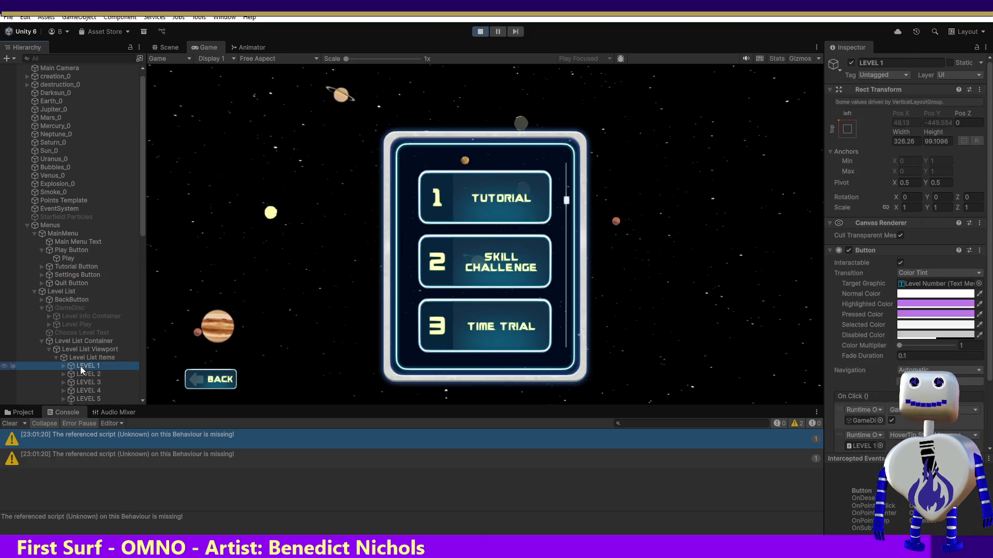
left_click_drag(991, 363, 991, 425)
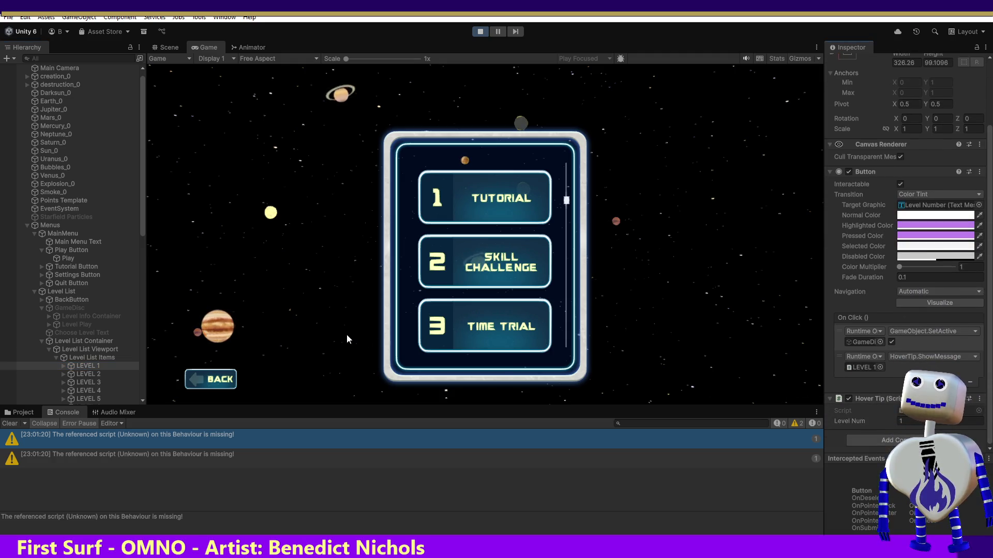
Review the On Click handlers on Tutorial Button and Settings Button
left_click(52, 267)
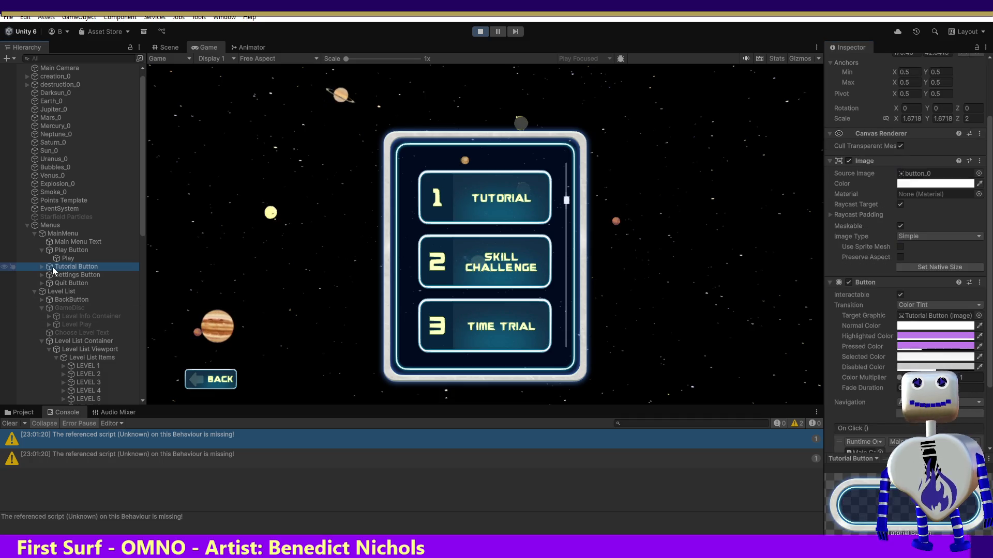
left_click(989, 383)
scroll(989, 383, "down", 2)
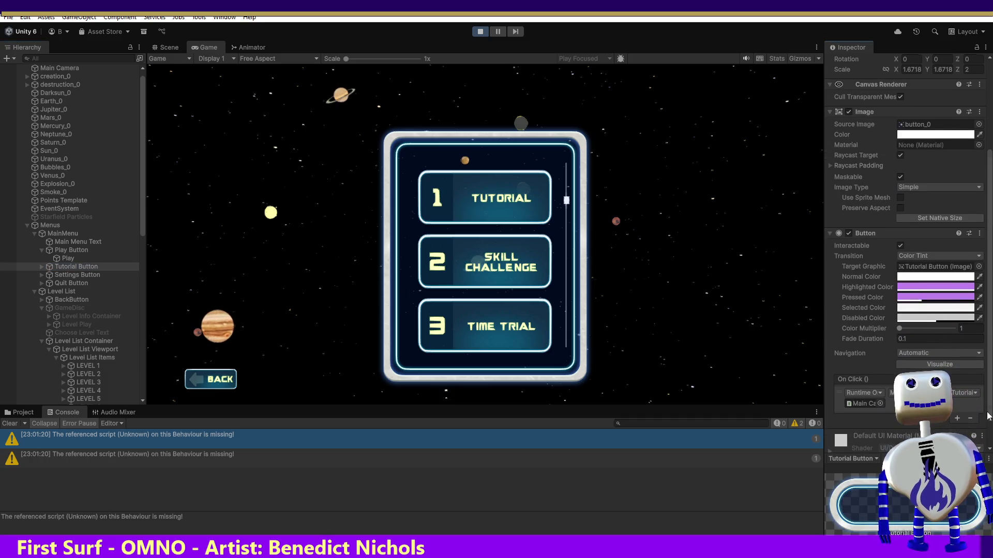
left_click(81, 277)
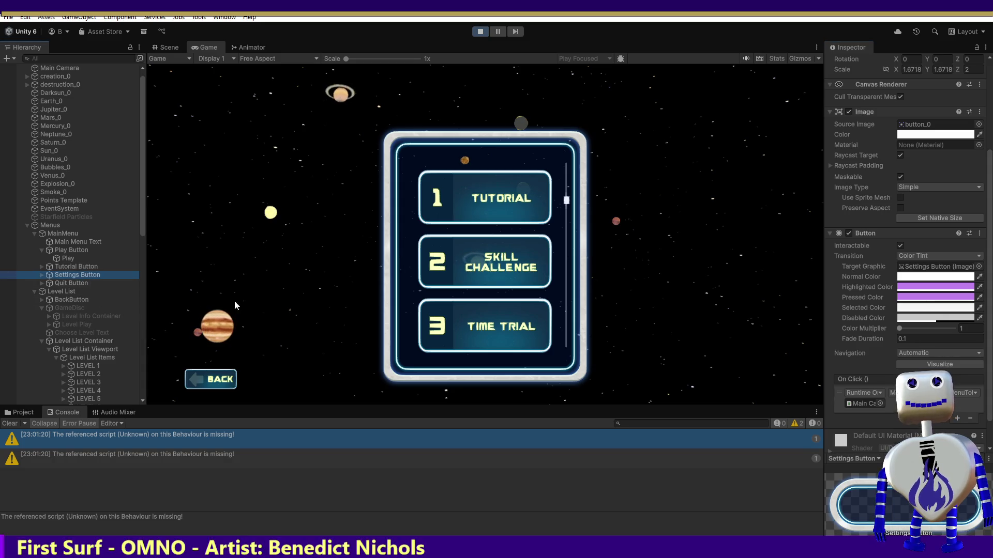
left_click_drag(991, 398, 991, 421)
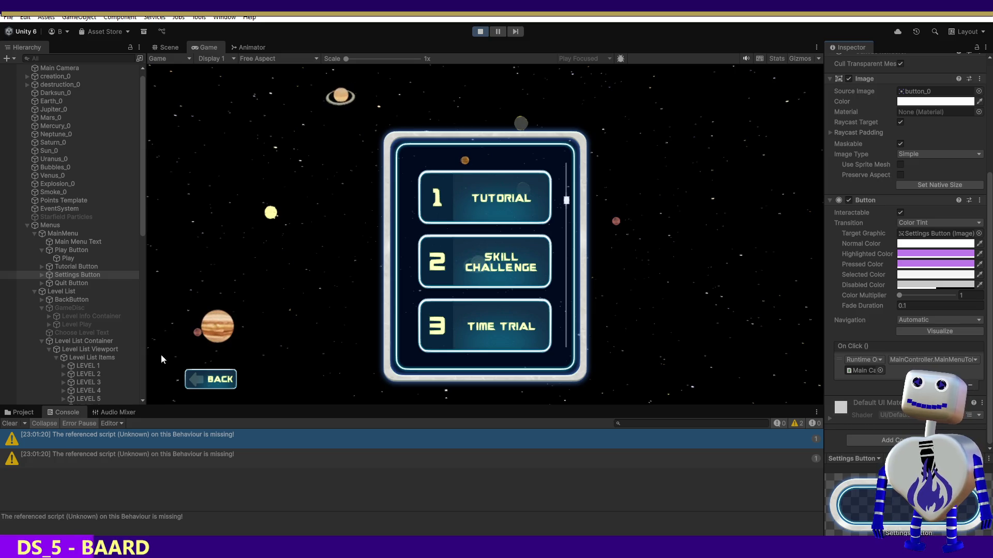
Inspect LEVEL 1, its Level Select Back and Level Number children, Level List Items, and Play Button
left_click(92, 365)
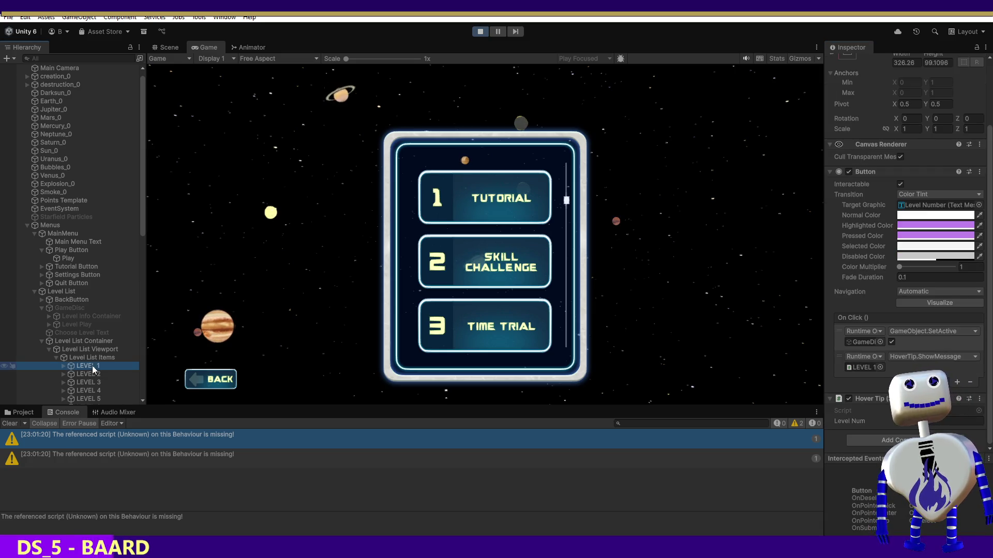
left_click(62, 364)
left_click(110, 377)
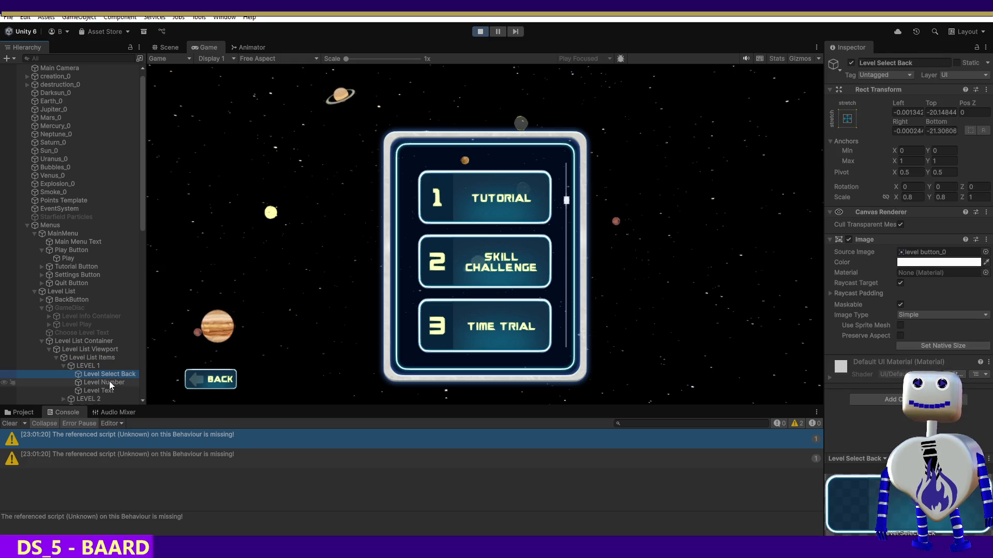
left_click(107, 382)
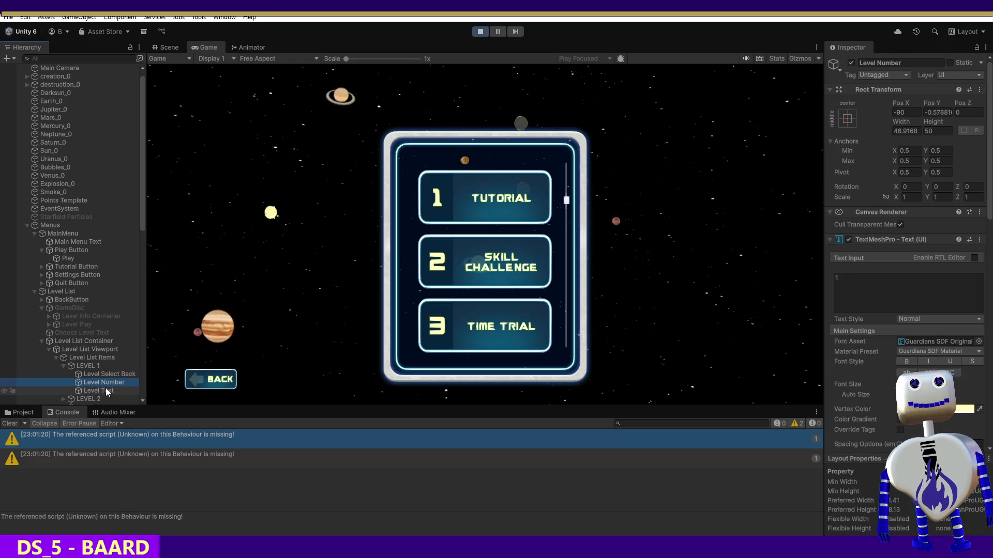
left_click(88, 361)
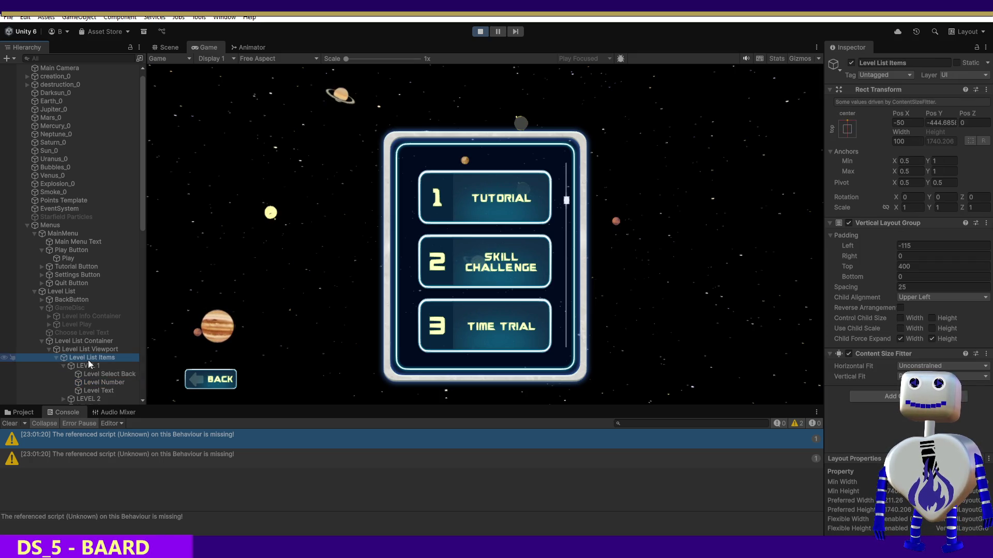
left_click(74, 250)
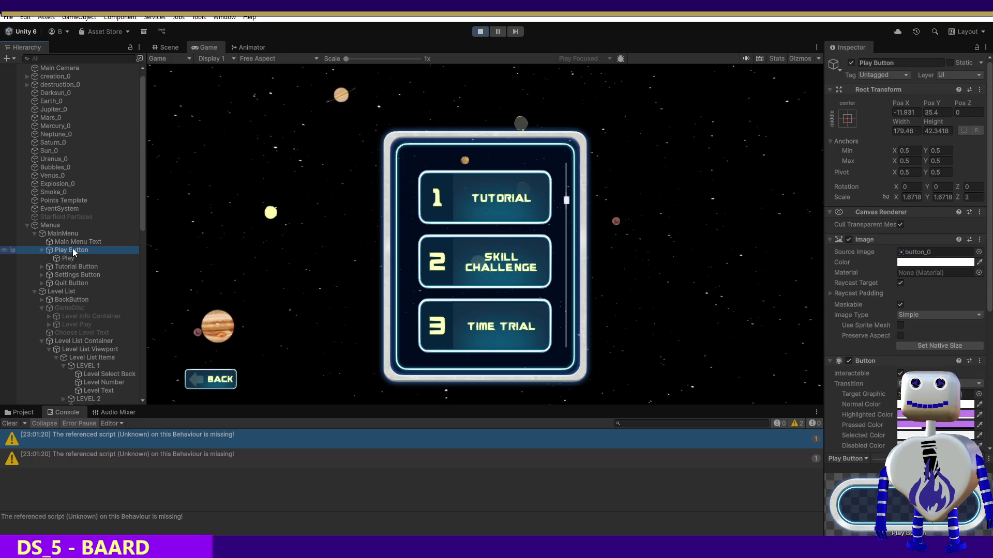
View Play Button's On Click list, then stop and restart play mode
left_click_drag(989, 305, 989, 405)
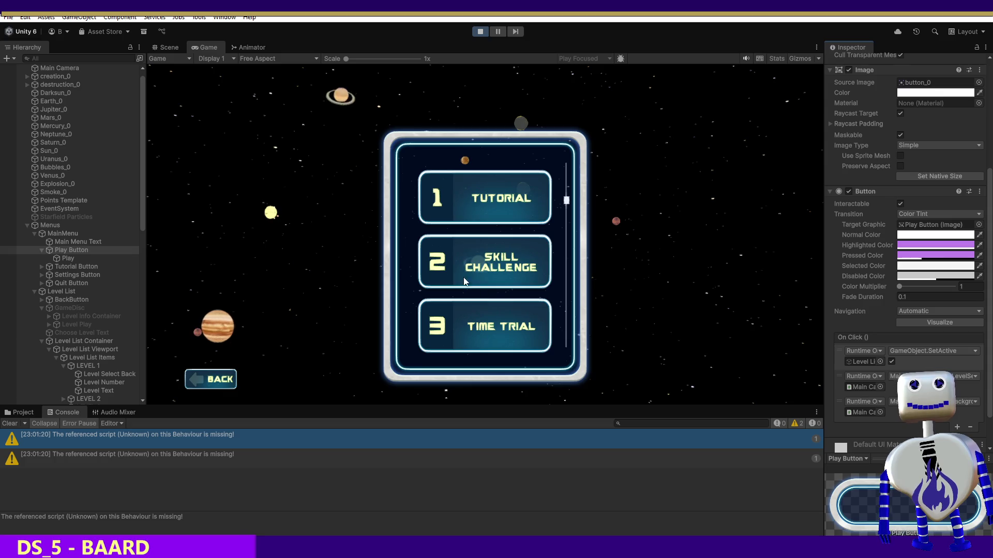
left_click(476, 32)
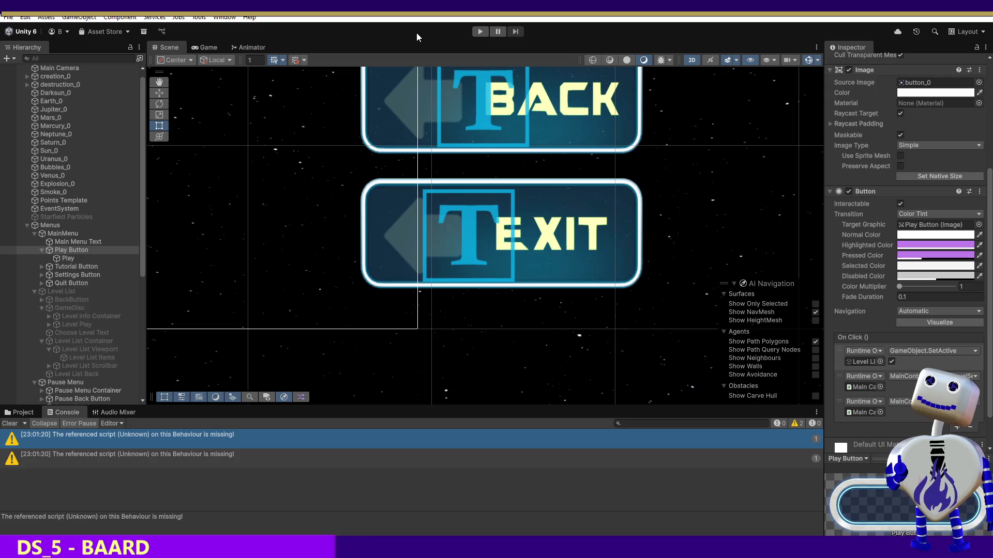
left_click(479, 31)
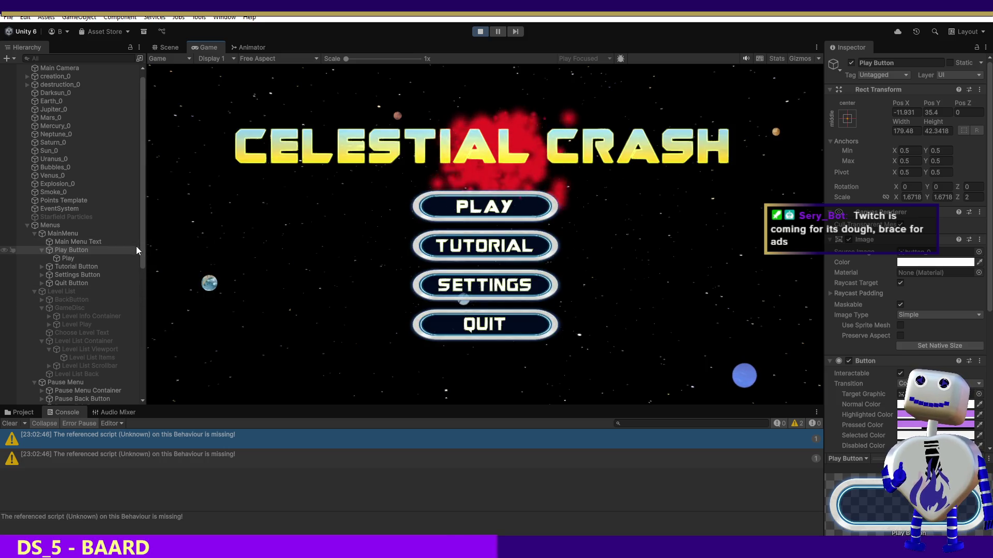
left_click_drag(142, 259, 142, 263)
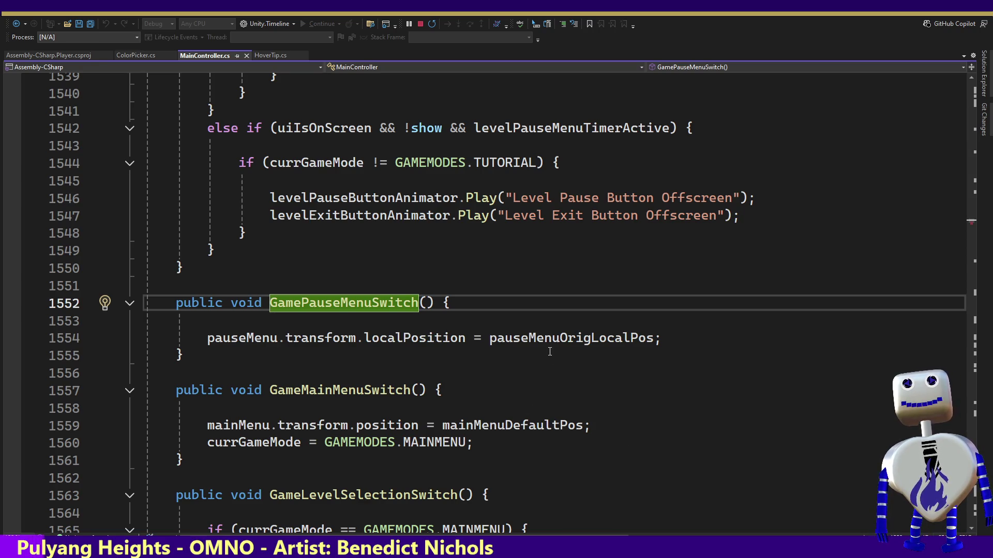
Highlight and inspect pauseMenuOrigLocalPos in GamePauseMenuSwitch, then switch back to the Unity editor
mouse_move(551, 344)
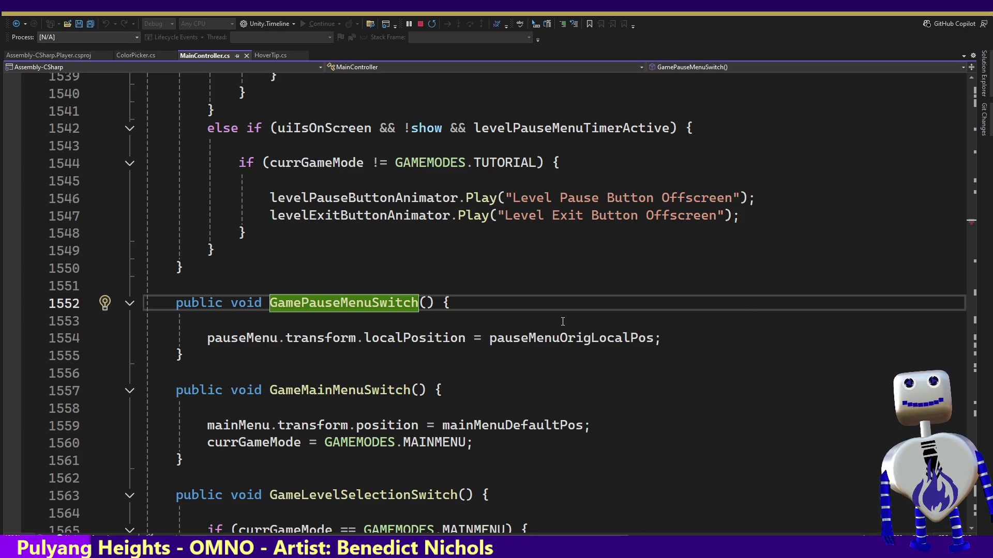
left_click(559, 337)
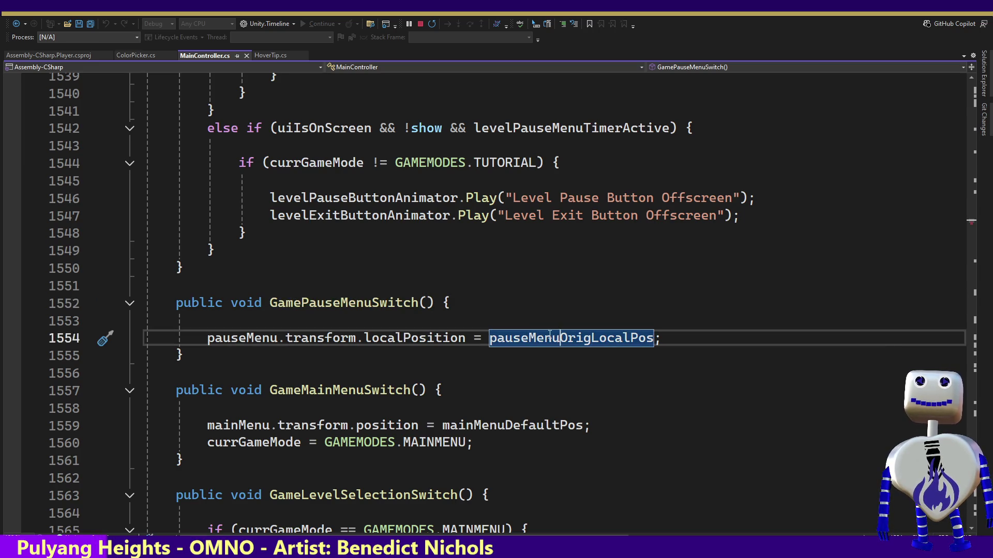
mouse_move(543, 335)
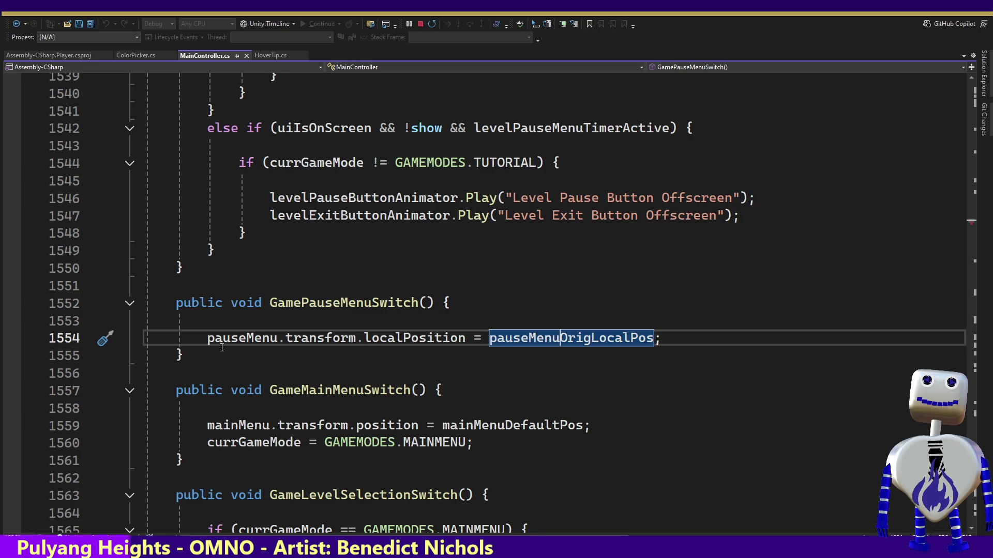
mouse_move(490, 339)
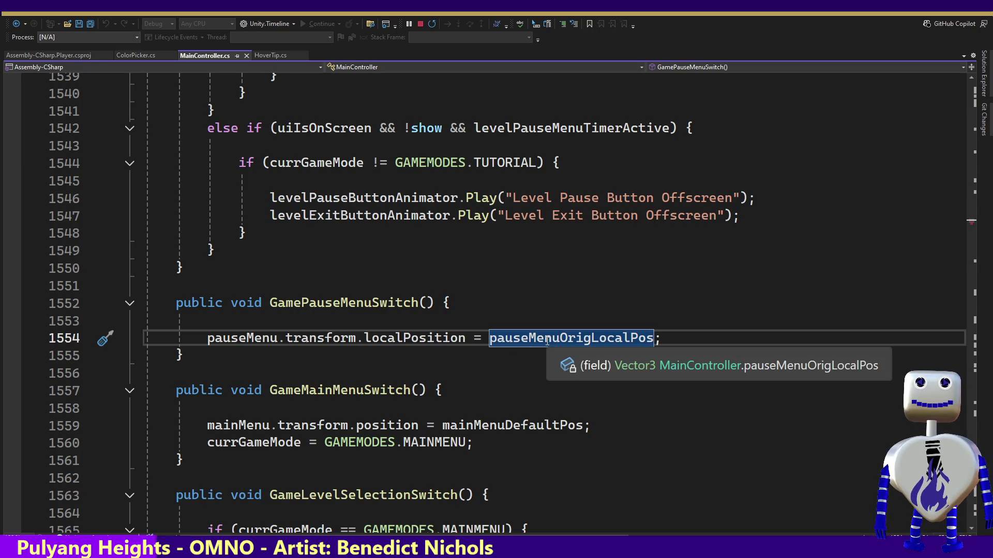
mouse_move(518, 425)
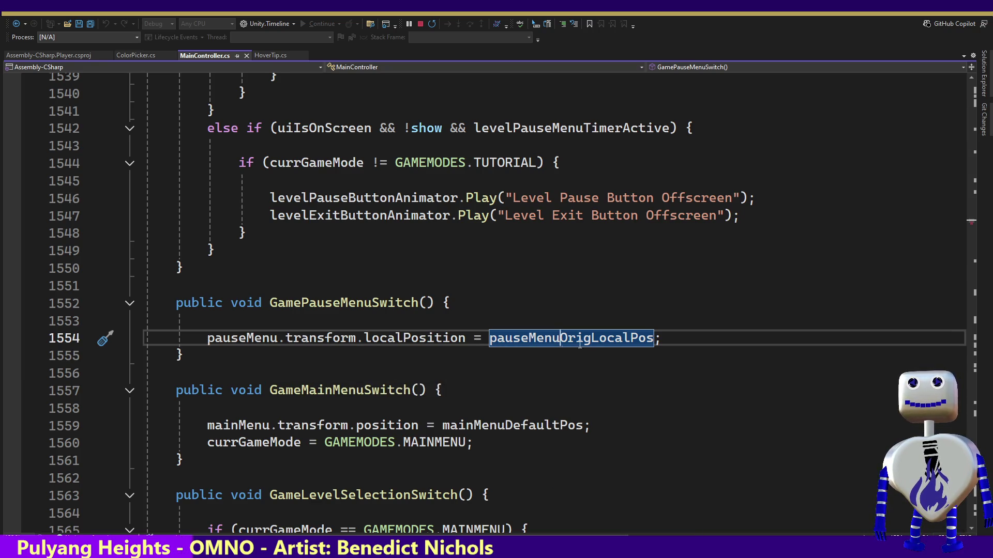
left_click(665, 343)
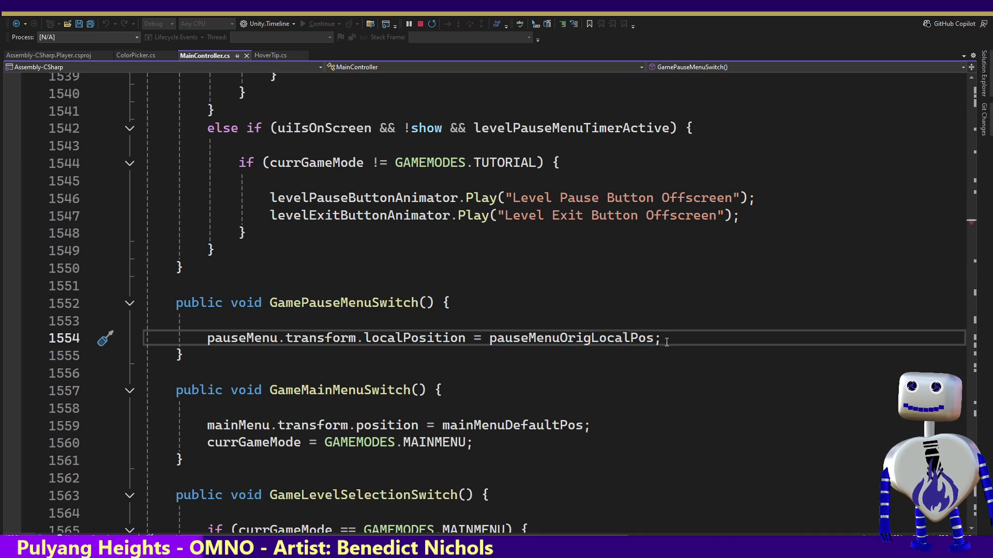
key("alt+Tab")
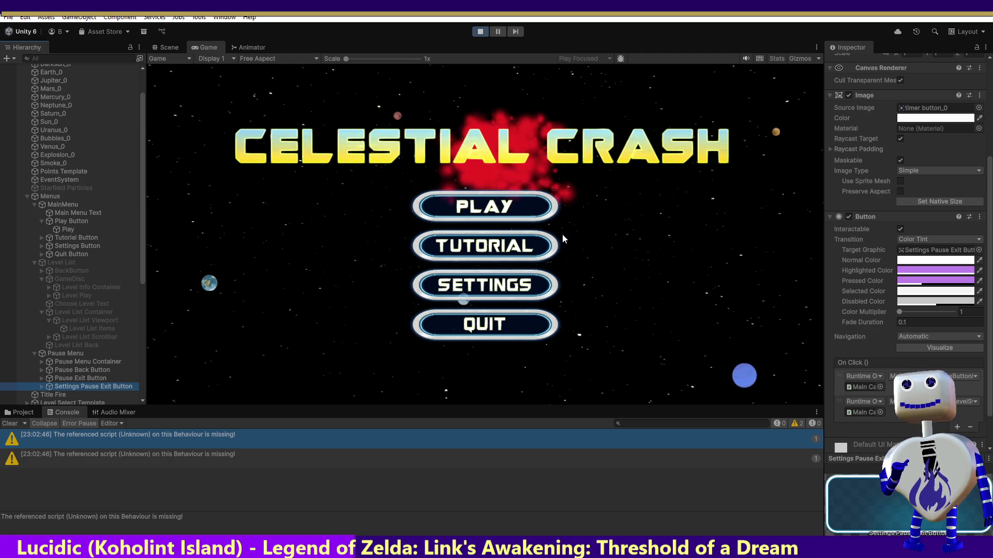
left_click(952, 377)
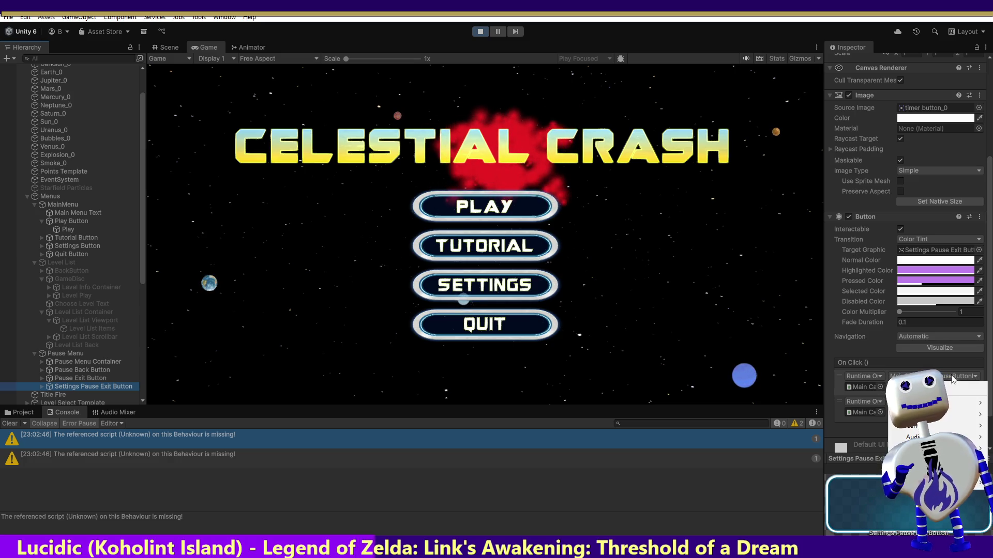
mouse_move(920, 449)
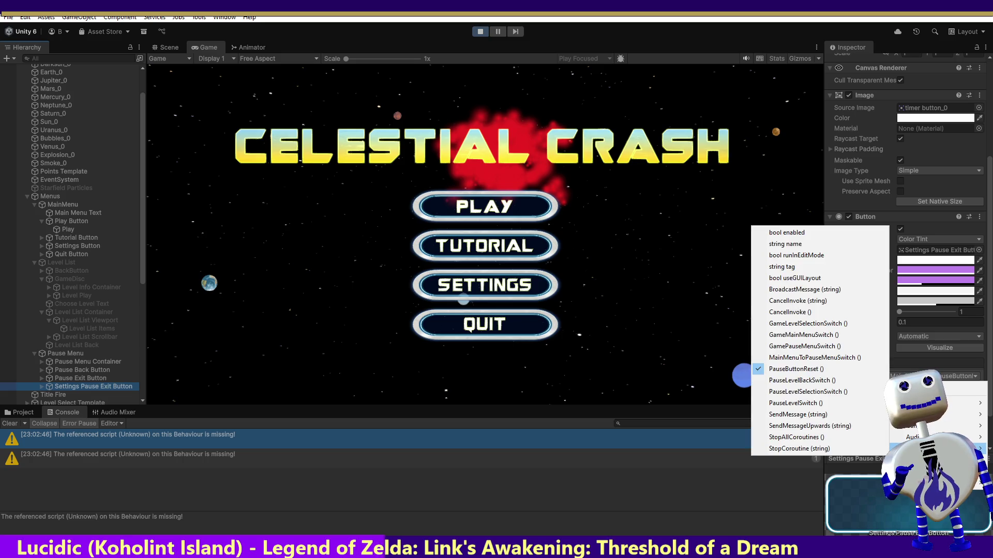
left_click(776, 478)
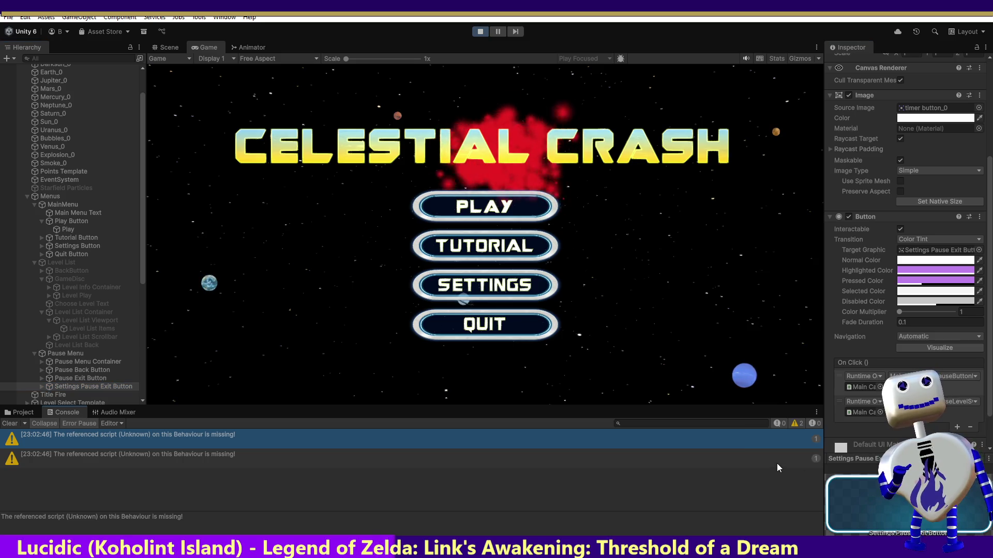
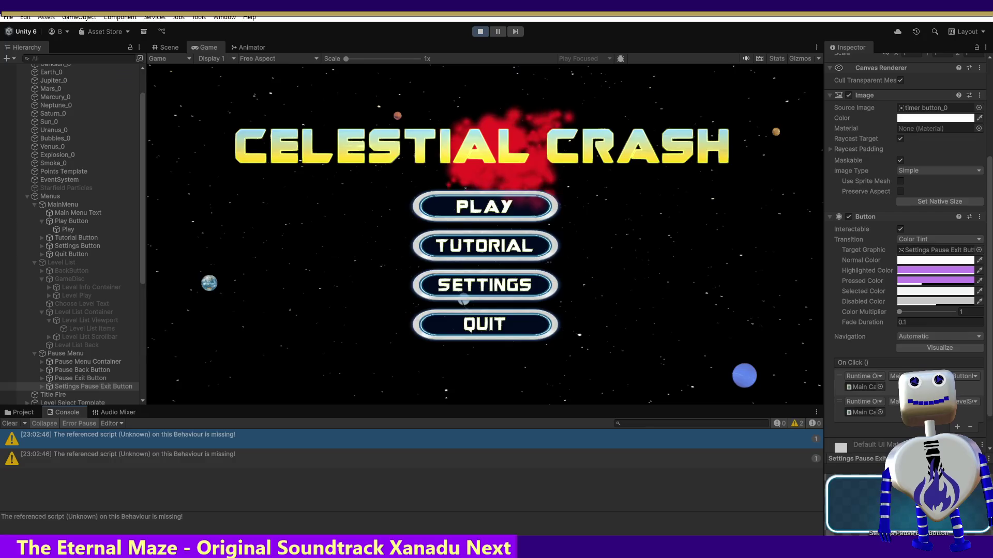
Confirm the second On Click entry still calls MainController's PauseLevelSwitch, then switch to Visual Studio
left_click(931, 402)
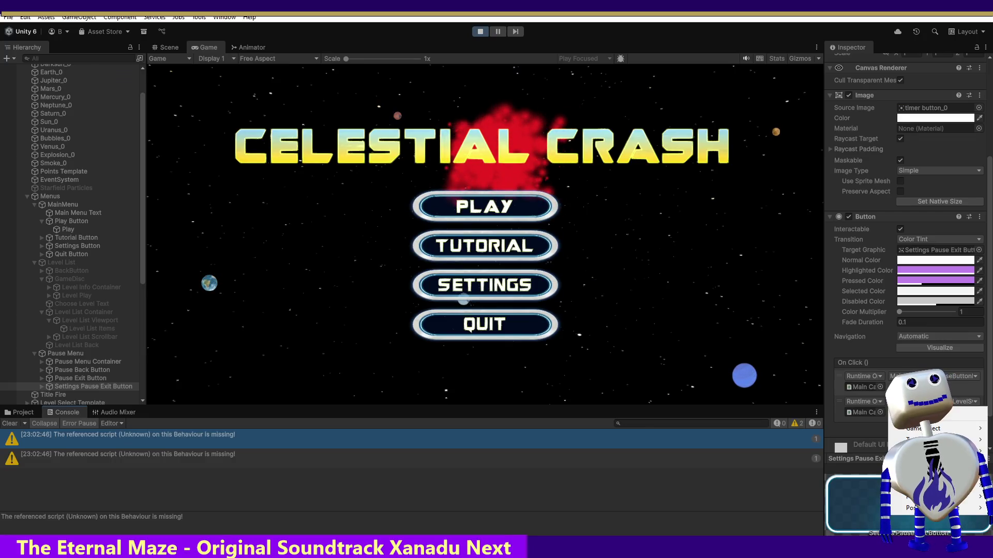
mouse_move(930, 463)
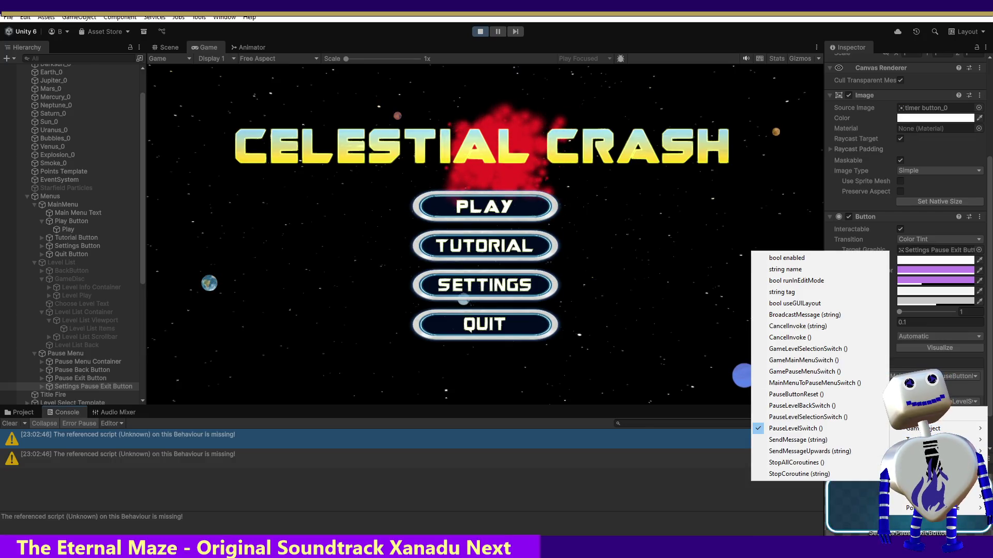
left_click(571, 525)
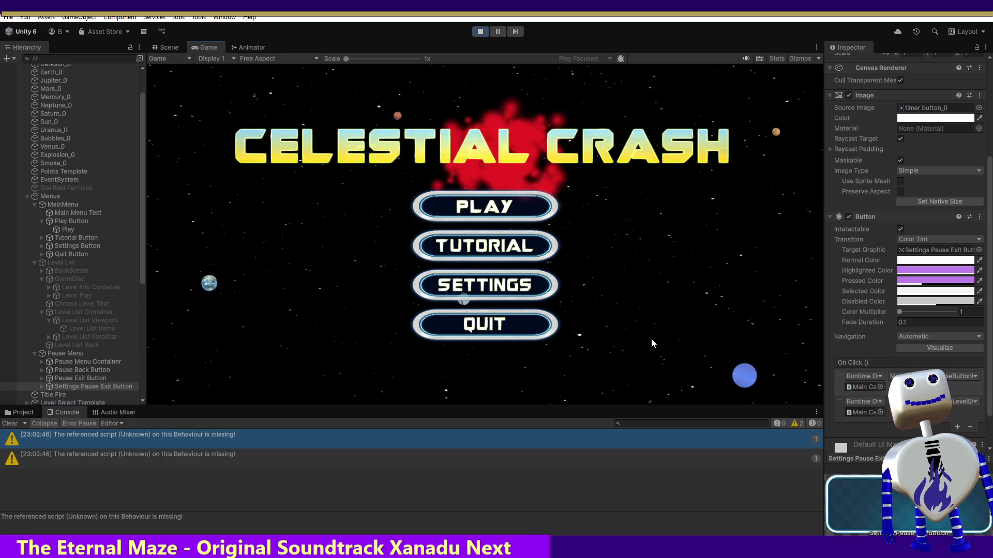
key("alt+Tab")
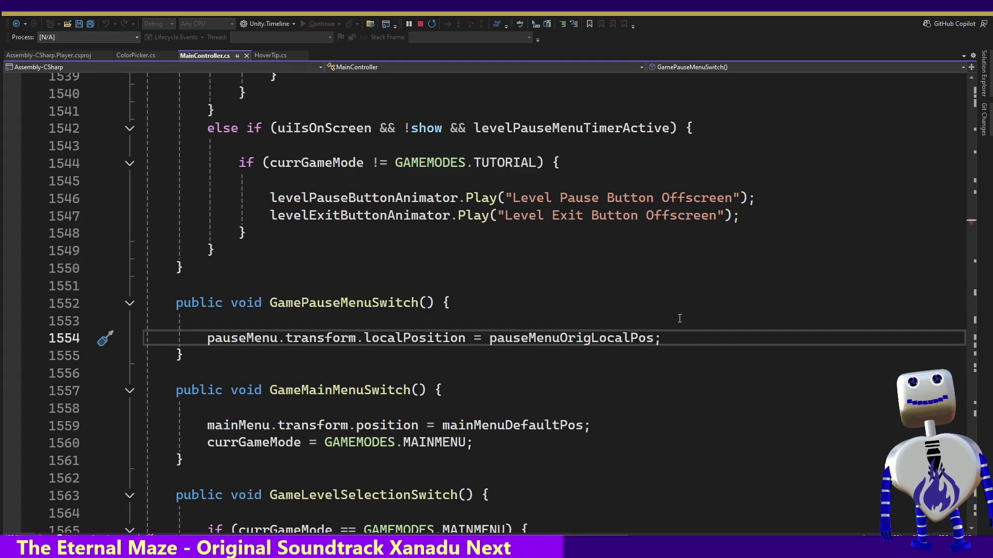
Jump to the PauseLevelSwitch method in MainController.cs via the member list
left_click(684, 66)
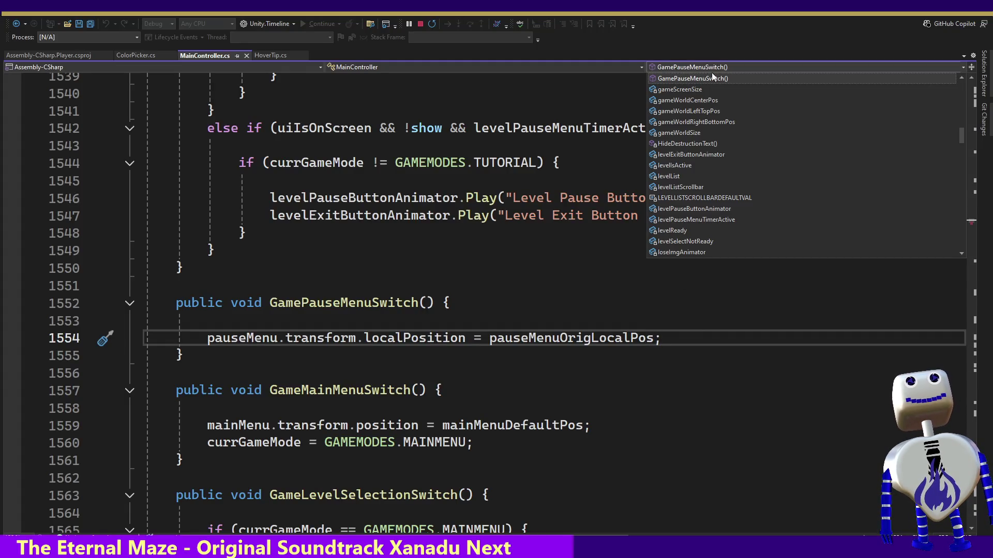
mouse_move(959, 138)
left_mouse_down()
mouse_move(966, 120)
mouse_move(981, 164)
mouse_move(980, 102)
mouse_move(980, 195)
left_mouse_up()
scroll(804, 165, "up", 2)
scroll(804, 165, "up", 3)
scroll(804, 166, "up", 2)
scroll(808, 134, "up", 1)
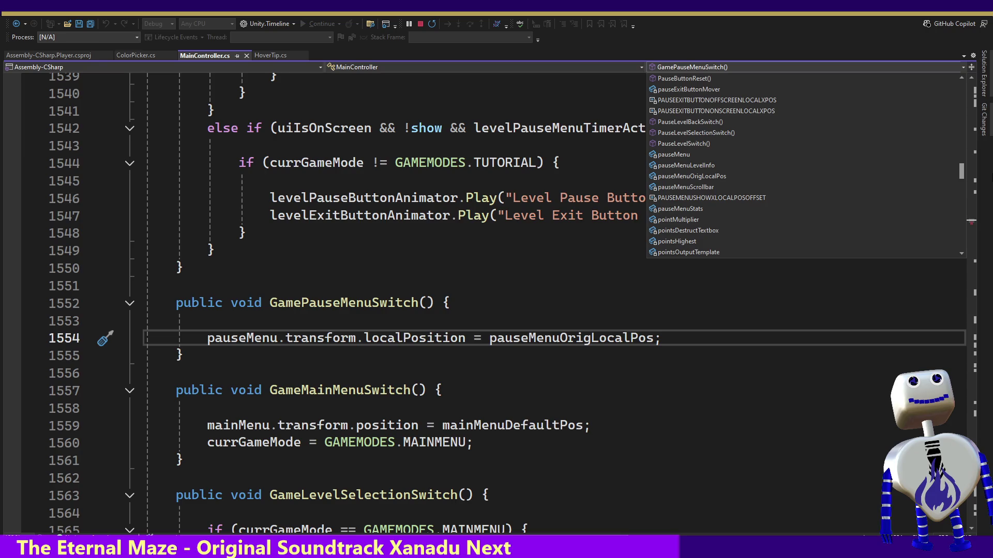
left_click(790, 143)
Review the switch cases and TutorialExitToMenu's definition, then return to Unity
left_click(392, 386)
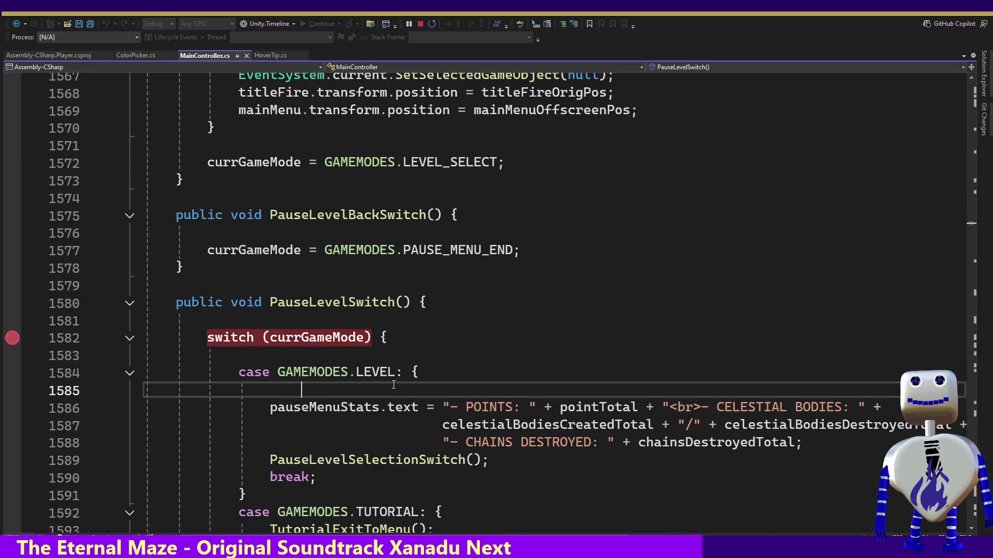
key("Down")
key("Down")
key("Down")
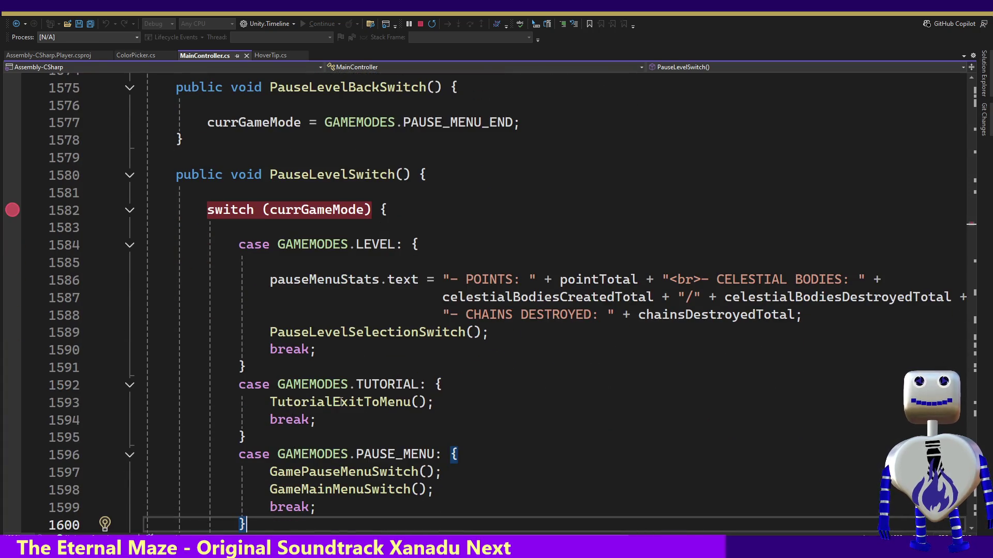
mouse_move(370, 402)
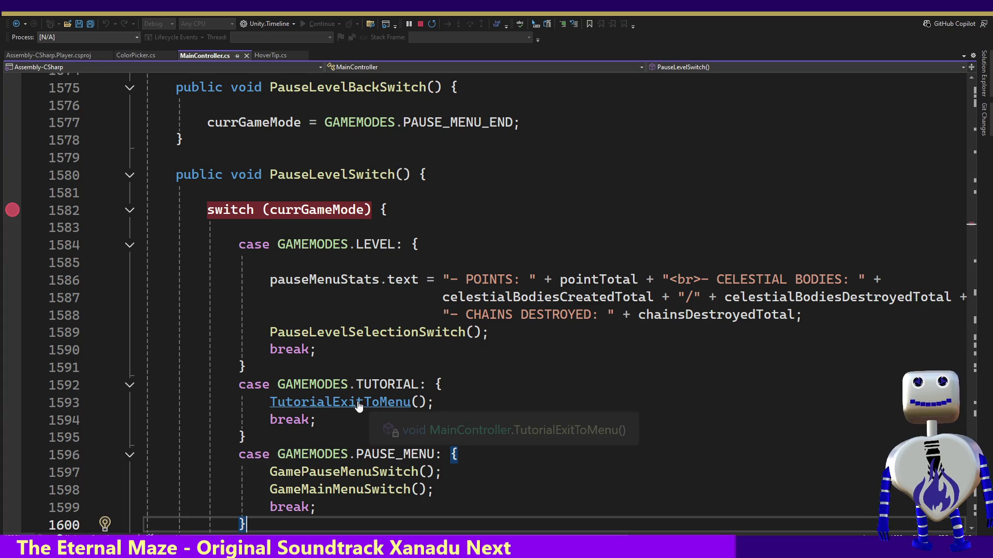
left_click(359, 401, "ctrl")
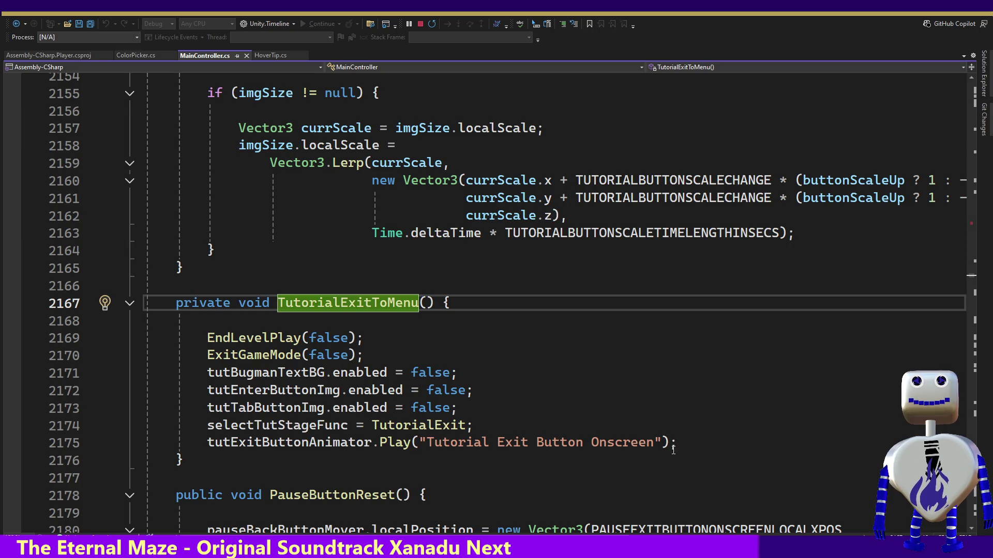
mouse_move(336, 419)
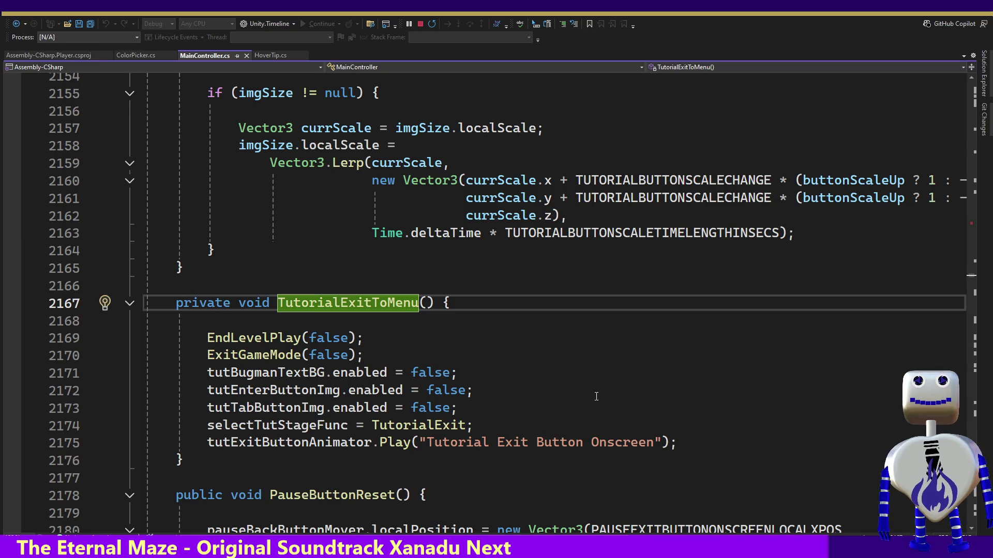
key("alt+Tab")
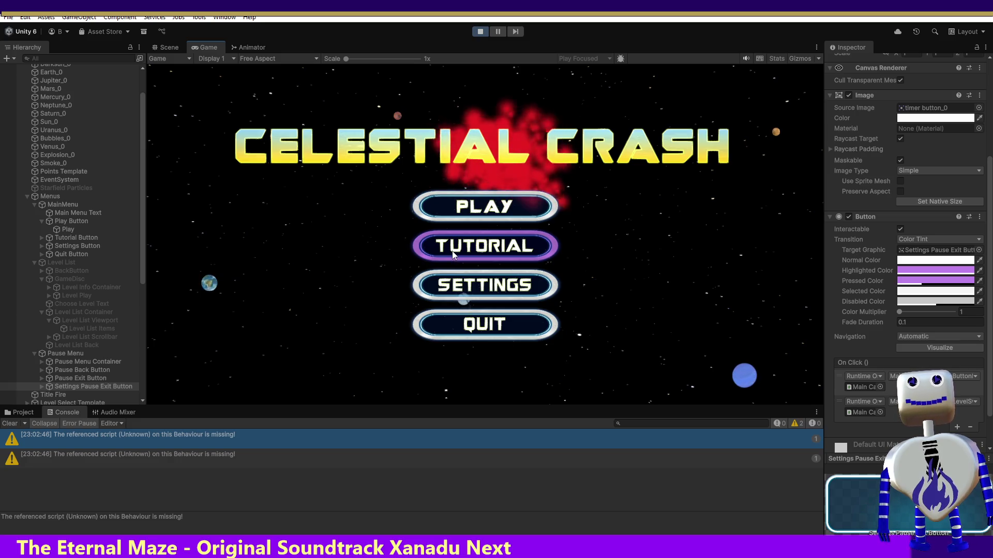
Open SETTINGS in the running game and press EXIT on the PAUSED screen
left_click(450, 285)
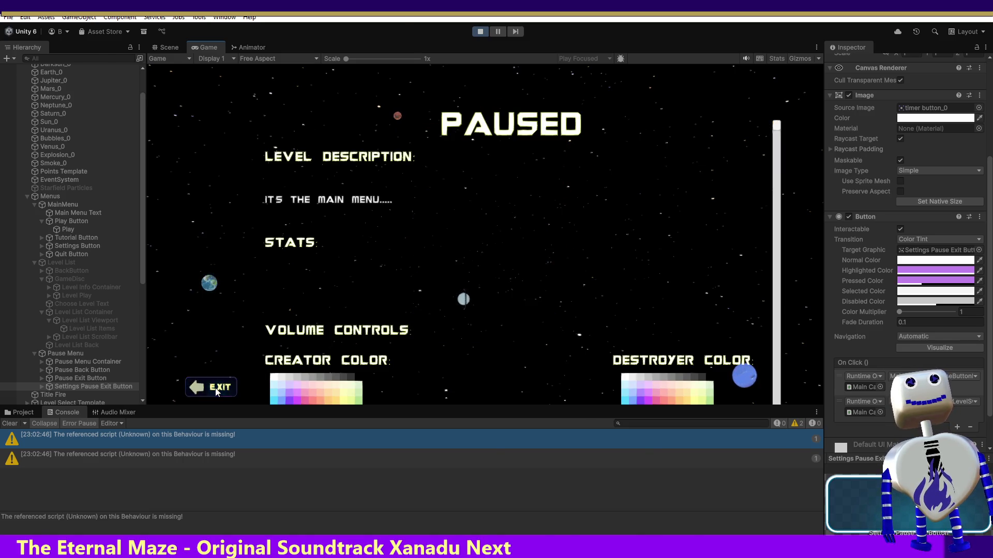
left_click(217, 391)
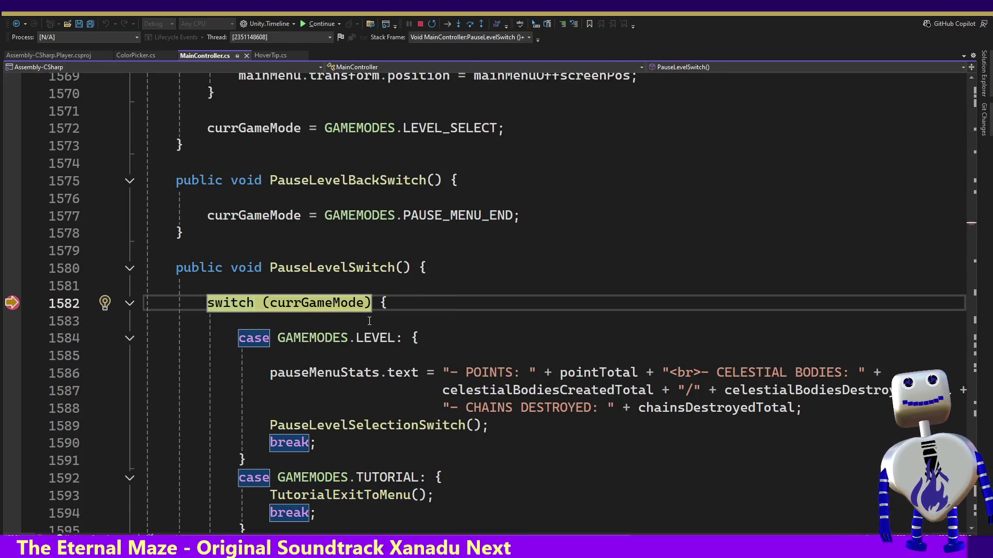
Confirm currGameMode is PAUSE_MENU at the breakpoint, step through the cases, then continue execution
mouse_move(342, 304)
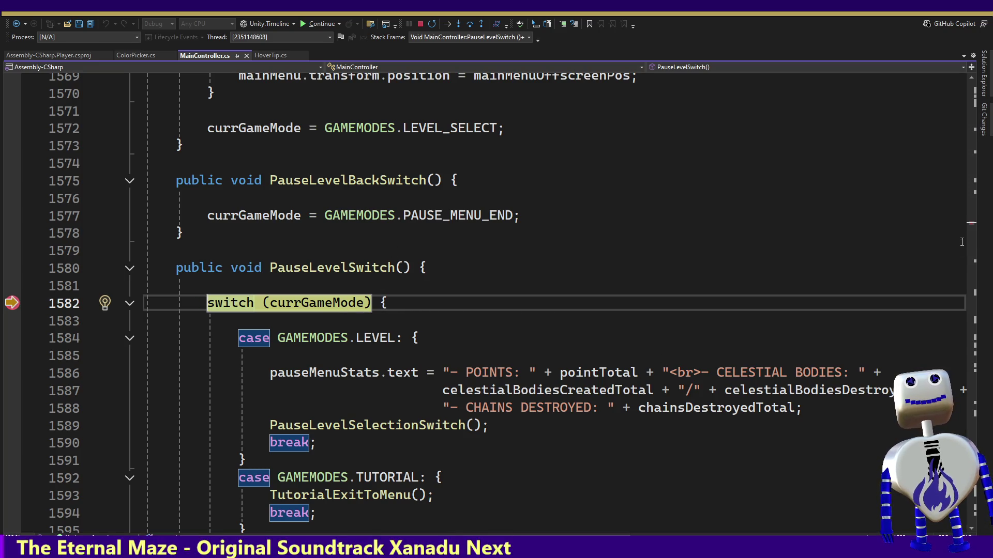
left_click(449, 395)
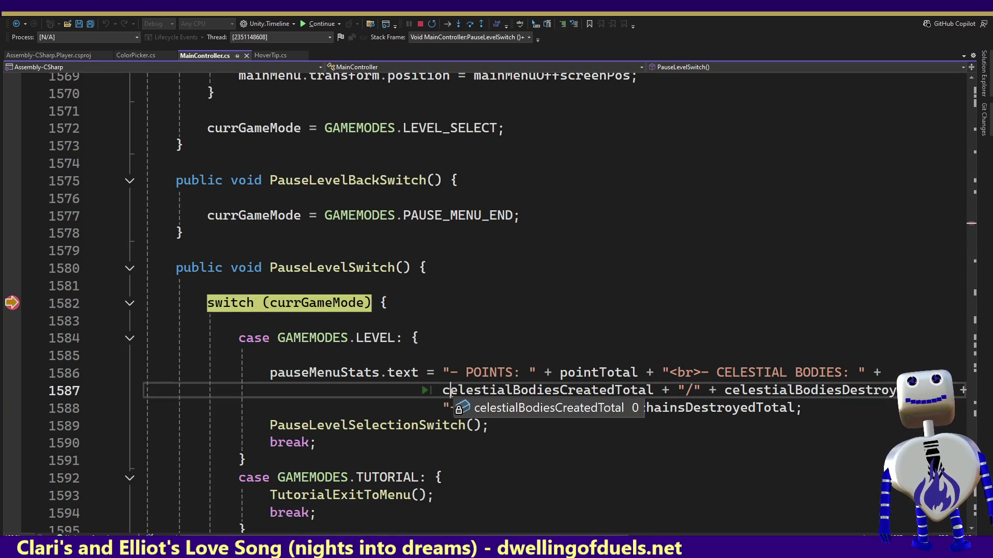
key("Down")
key("Down")
key("Down")
key("Down")
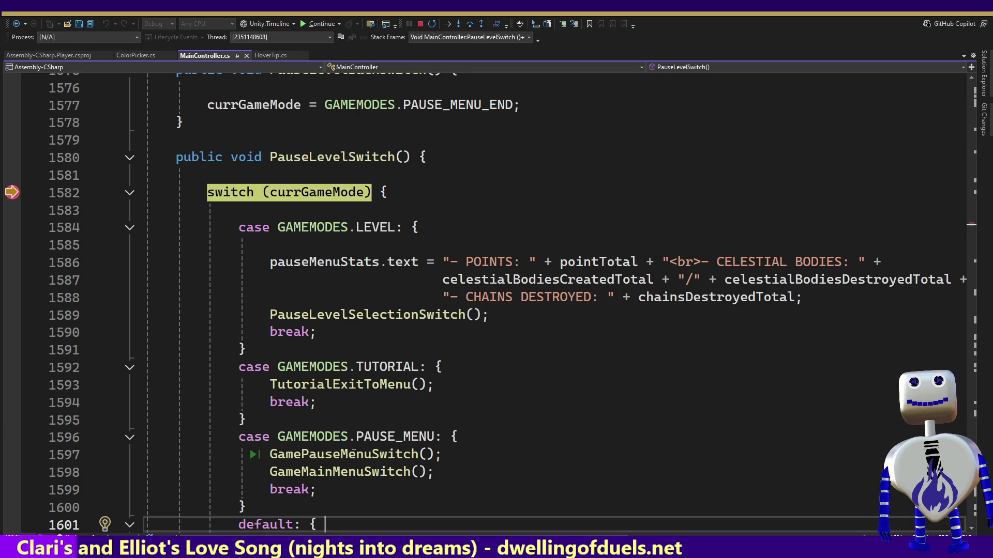
left_click(322, 24)
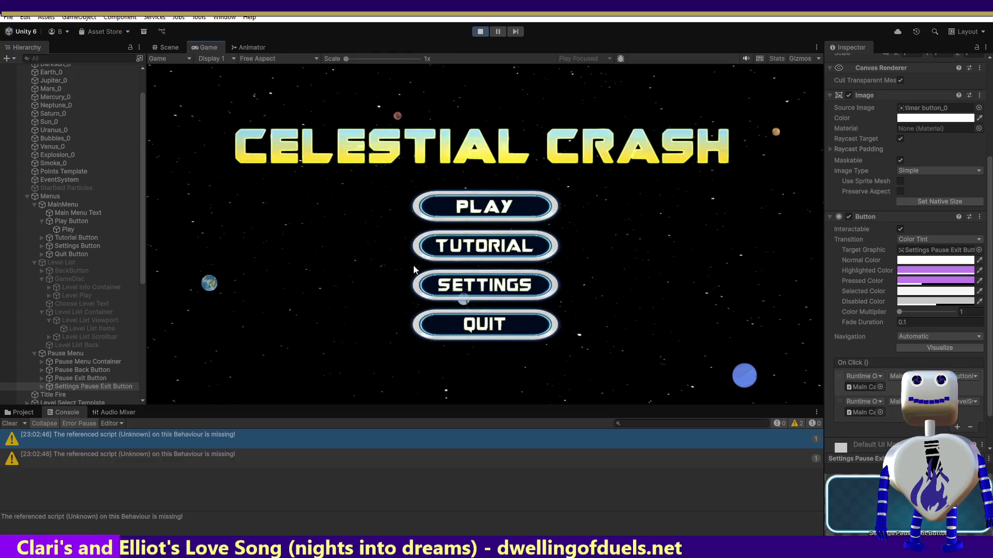
Restart Play mode and inspect the Settings Pause Exit Button and its text child
left_click(478, 32)
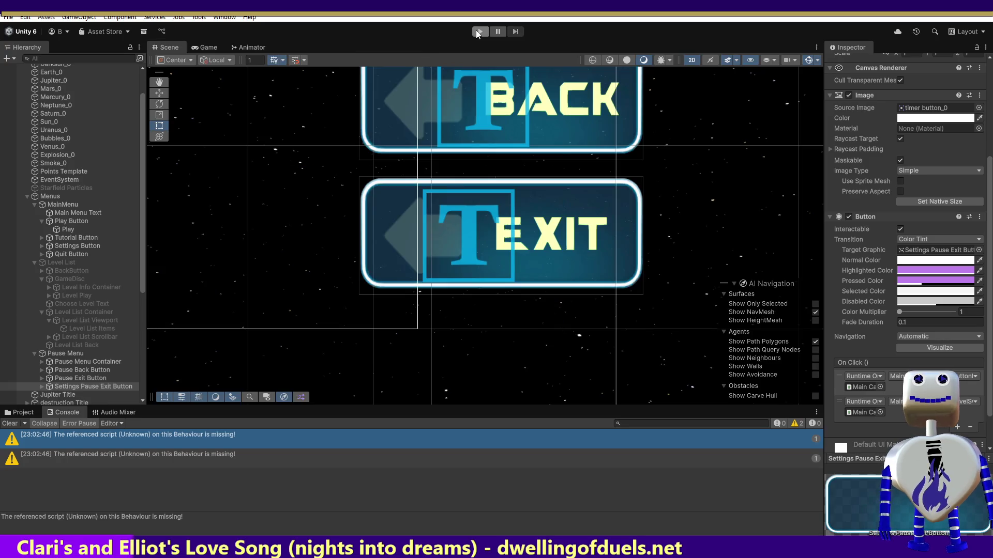
left_click(479, 32)
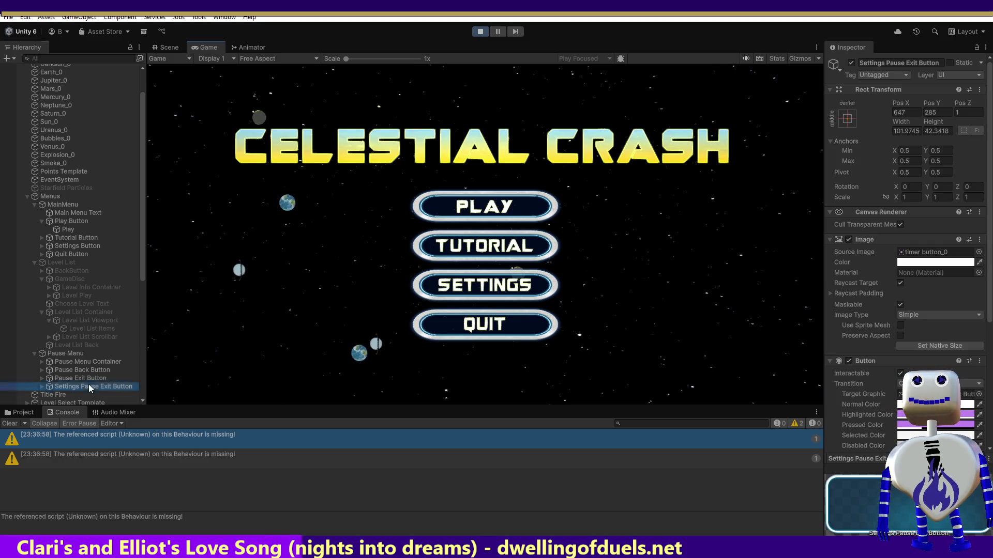
left_click(41, 386)
left_click_drag(141, 257, 141, 291)
left_click(95, 333)
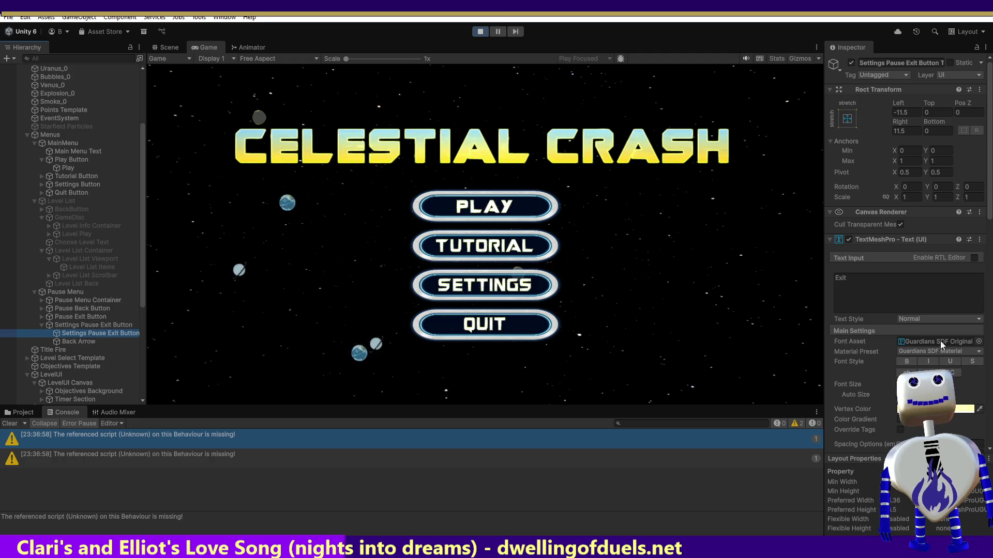
left_click(85, 326)
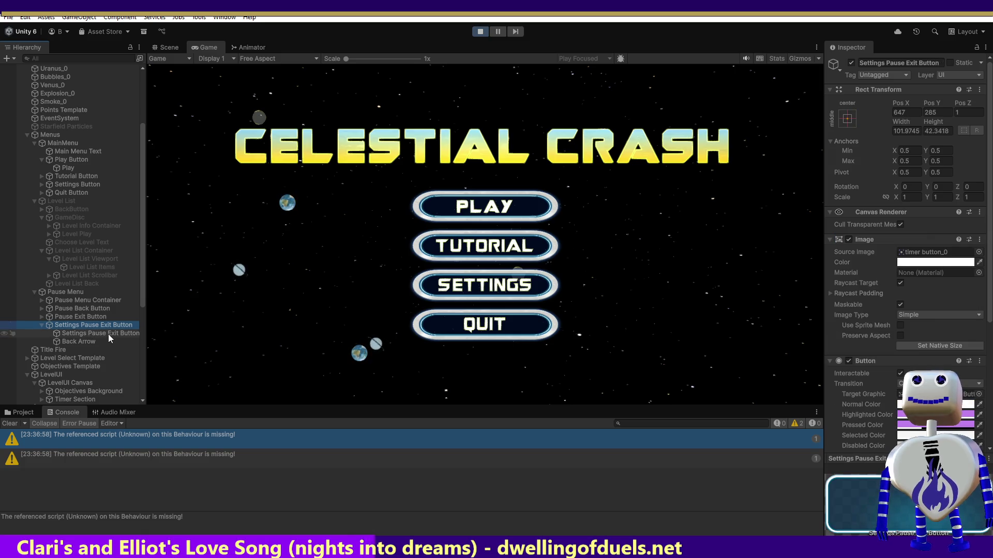
left_click(108, 334)
left_click(105, 327)
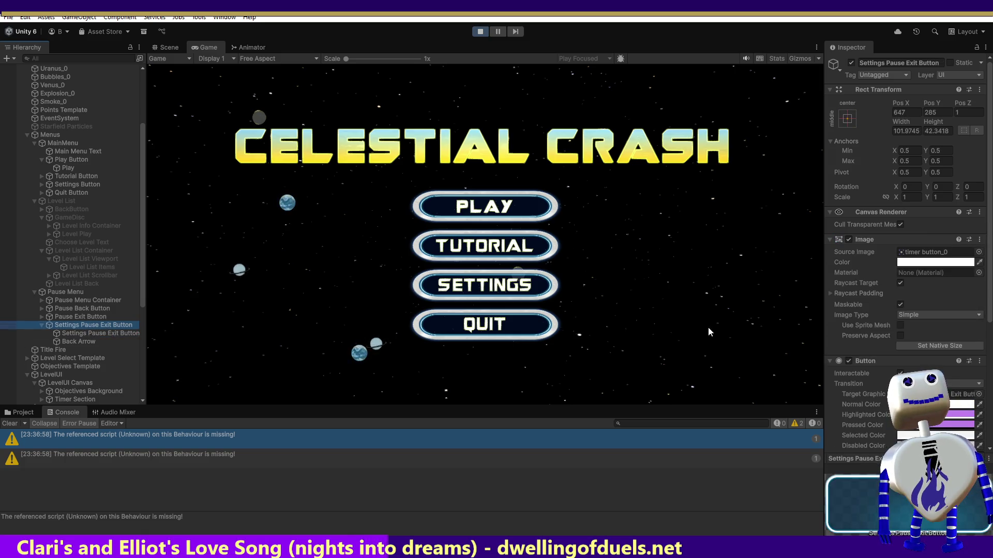
Check the first On Click function choices without changing them, then return to Visual Studio
scroll(905, 259, "down", 5)
scroll(963, 337, "down", 2)
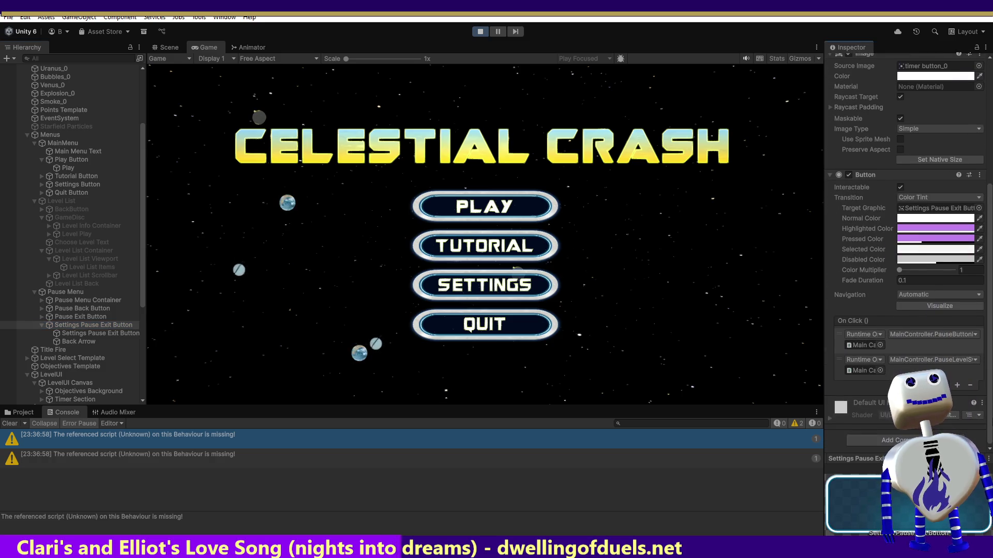
left_click(962, 336)
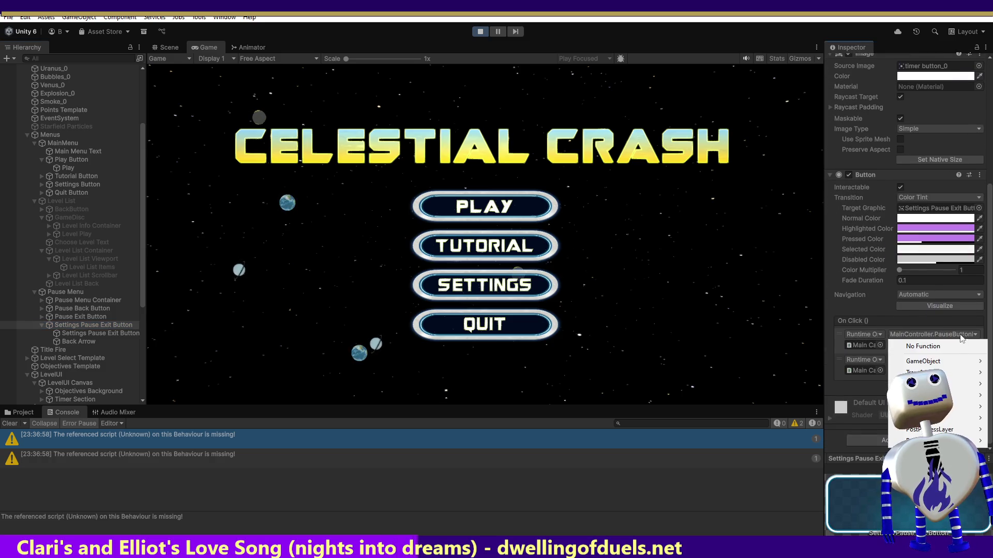
mouse_move(961, 407)
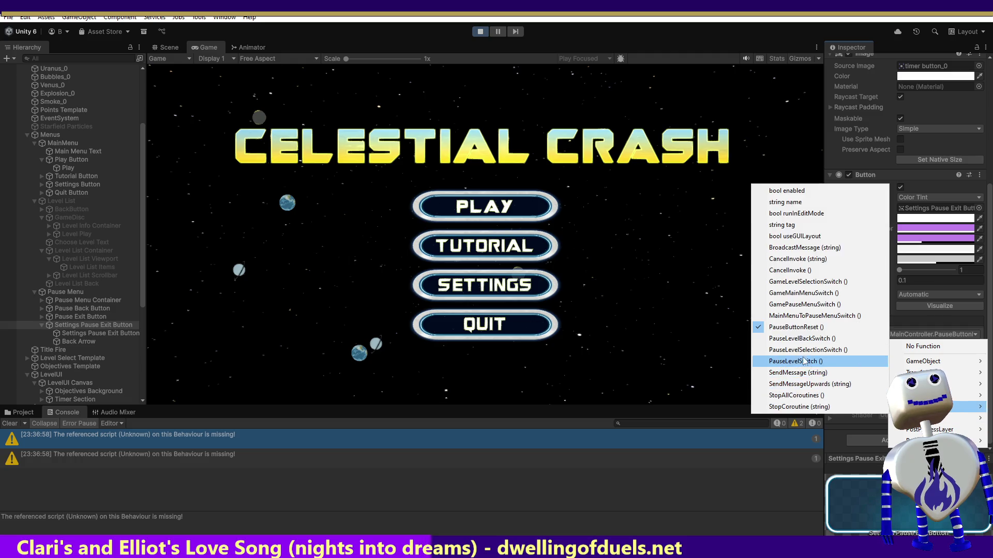
left_click(653, 341)
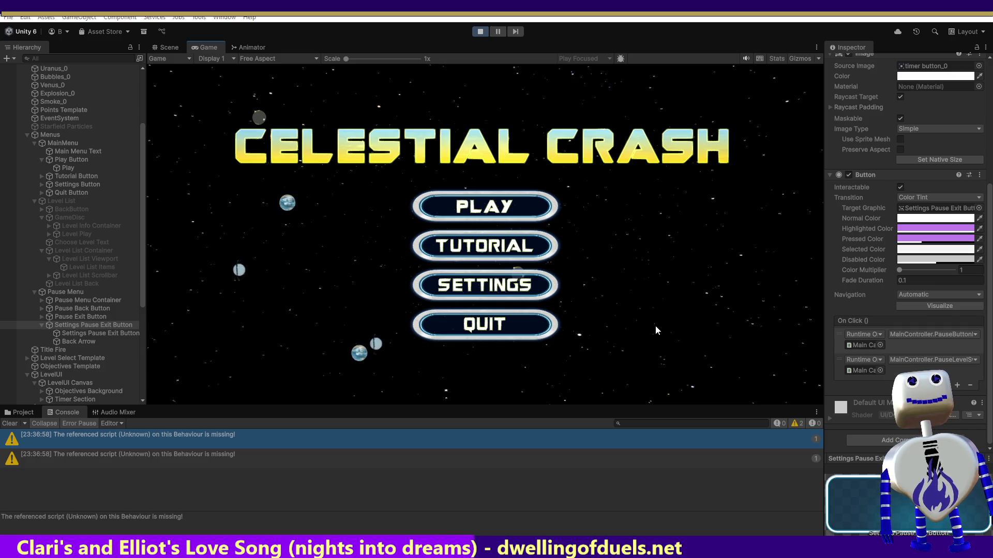
key("alt+Tab")
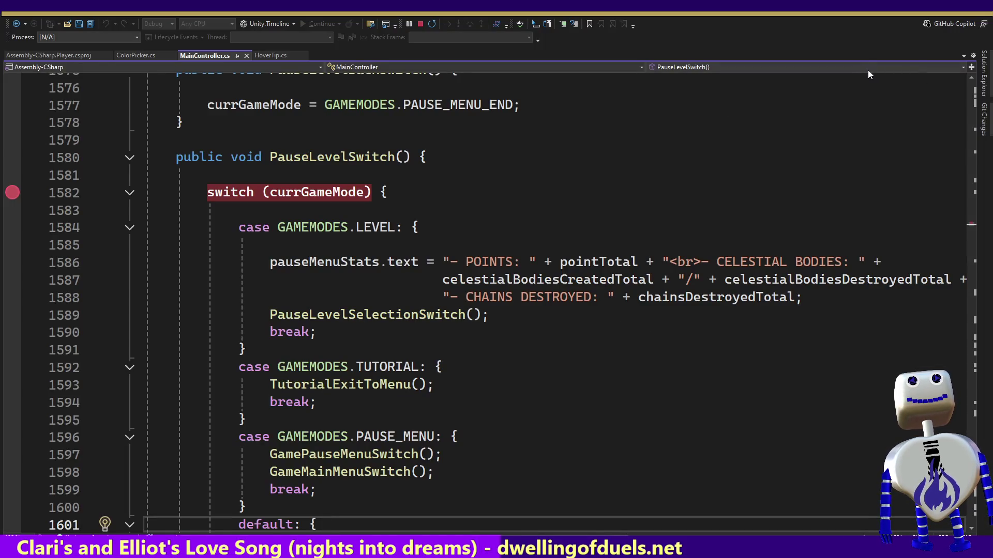
Jump to PauseButtonReset and set a breakpoint on line 2180
left_click(663, 69)
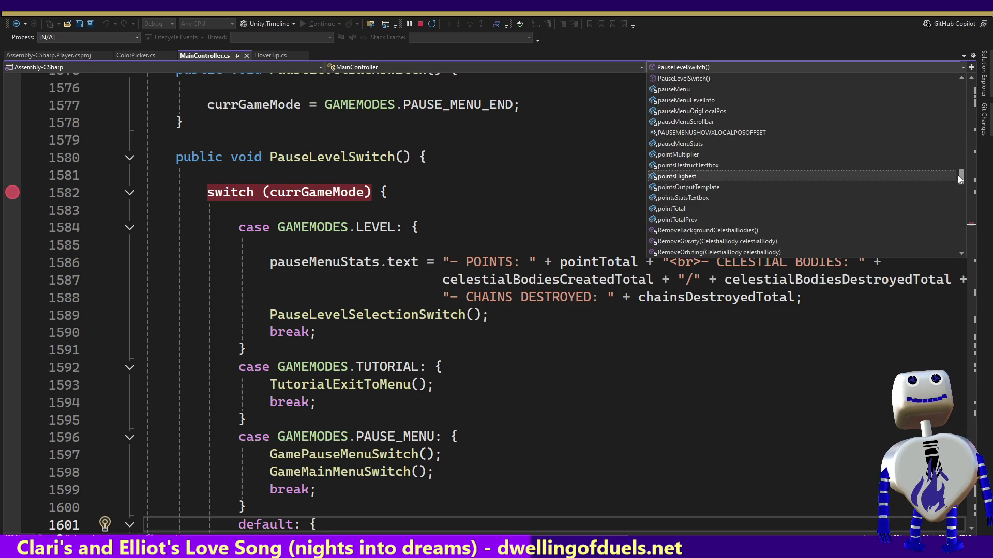
left_click_drag(960, 175, 961, 166)
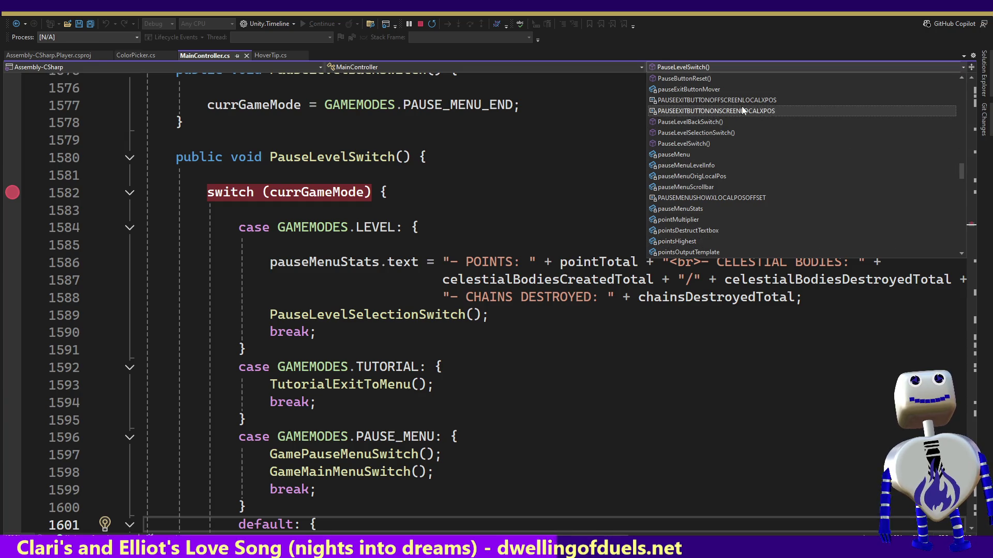
left_click(706, 79)
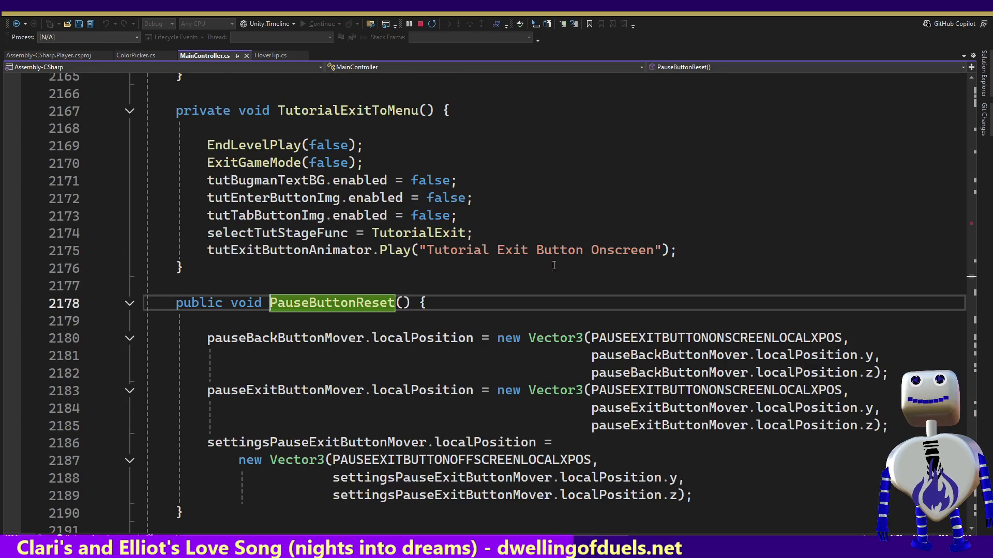
left_click(713, 337)
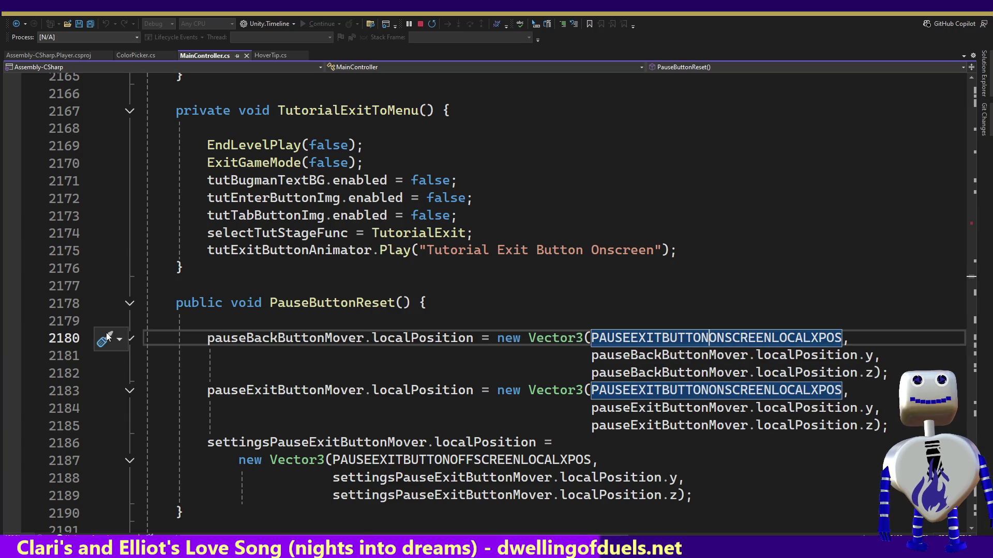
left_click(12, 338)
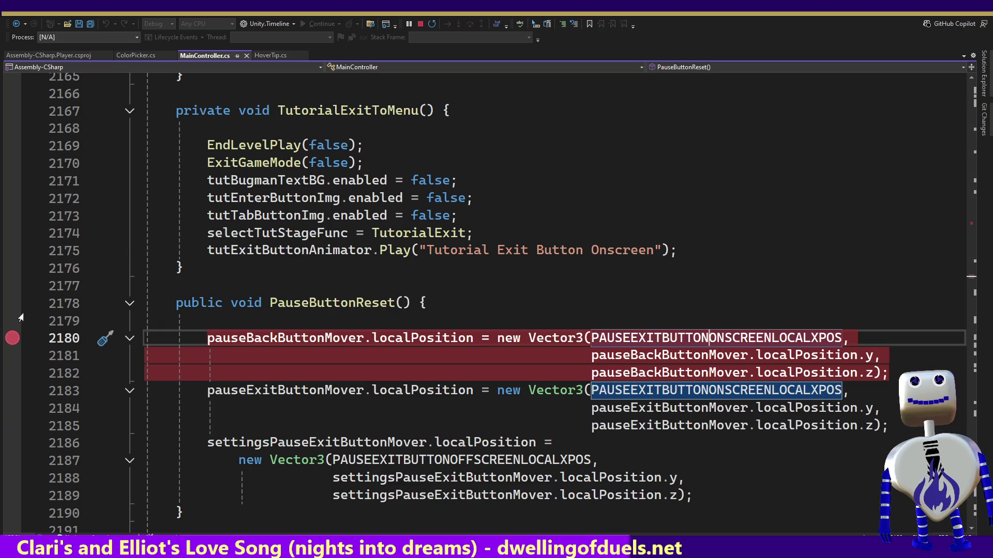
Highlight uses of settingsPauseExitButtonMover, then press Settings in the running game
double_click(312, 443)
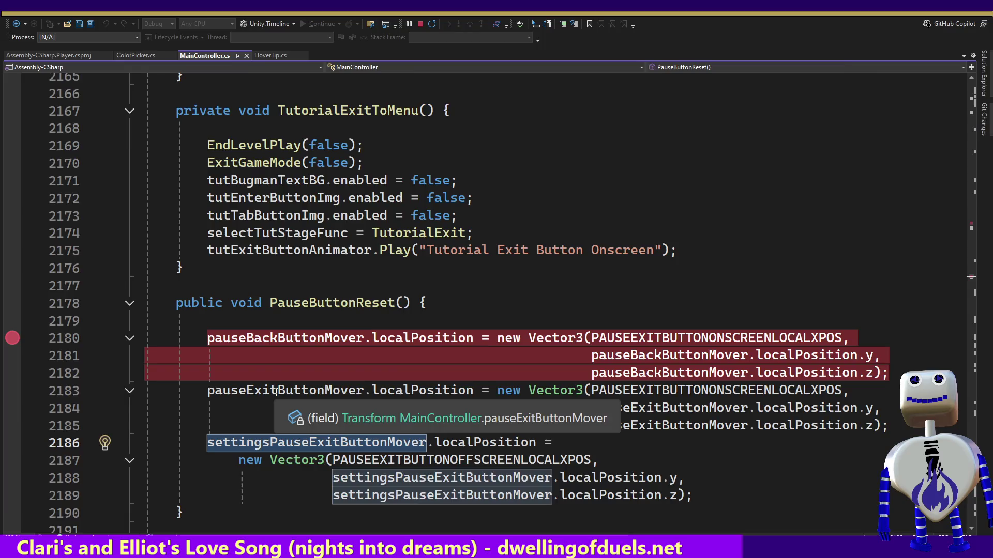
key("alt+Tab")
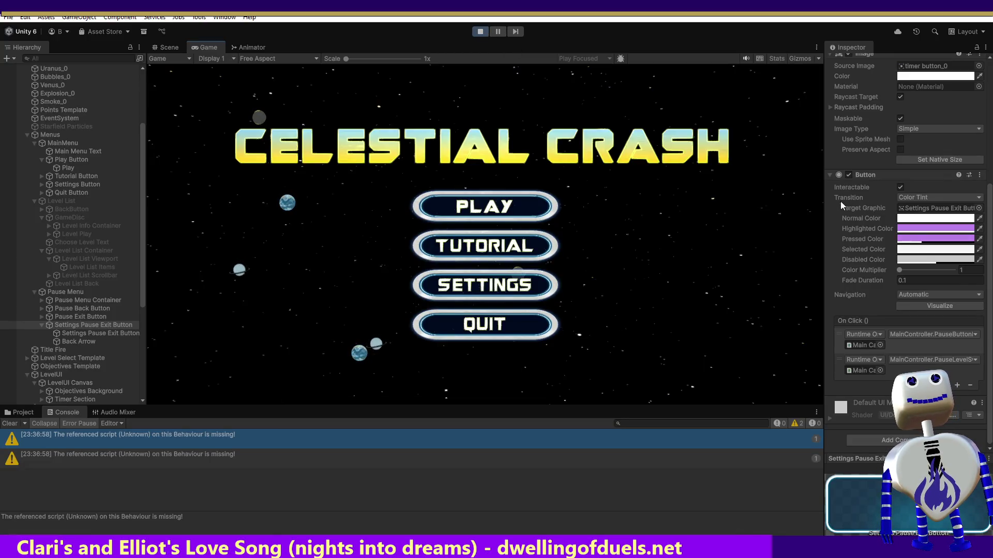
left_click(499, 282)
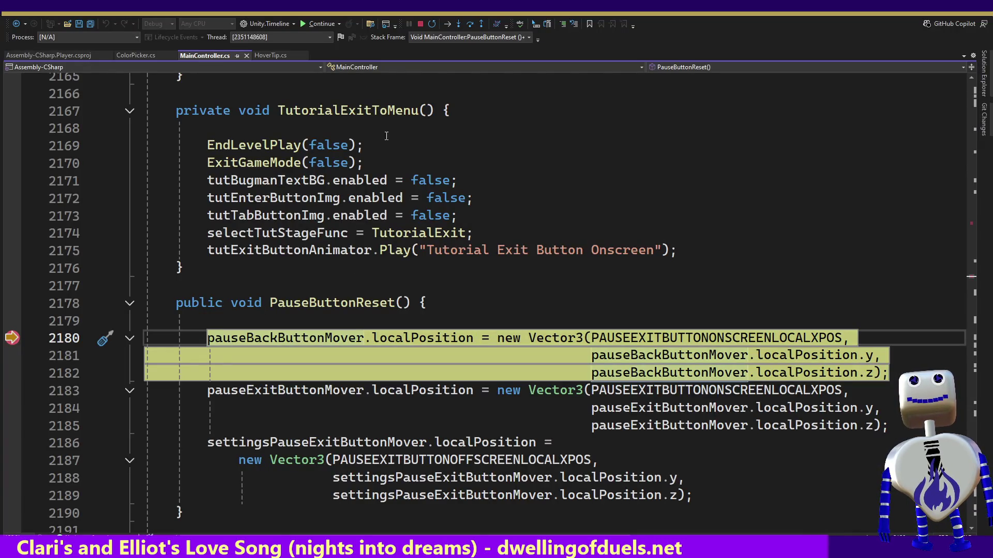
Step through PauseButtonReset's statements and continue to the PauseLevelSwitch breakpoint
left_click(470, 24)
left_click(470, 24)
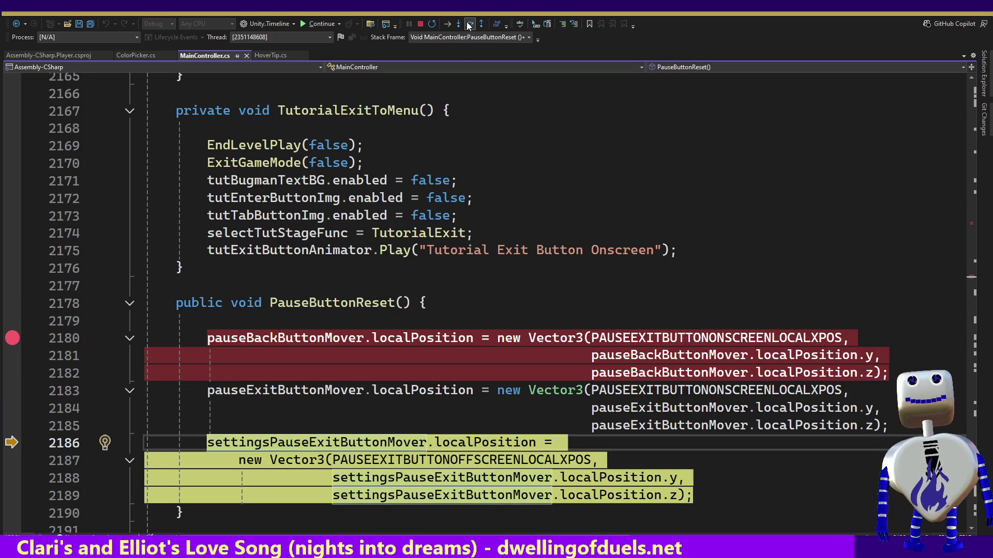
mouse_move(682, 336)
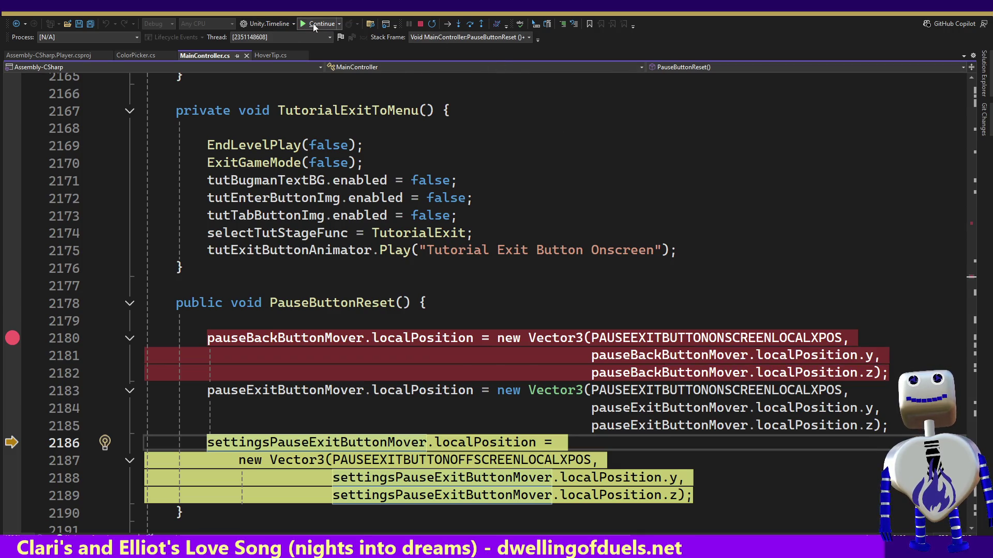
left_click(313, 23)
mouse_move(255, 217)
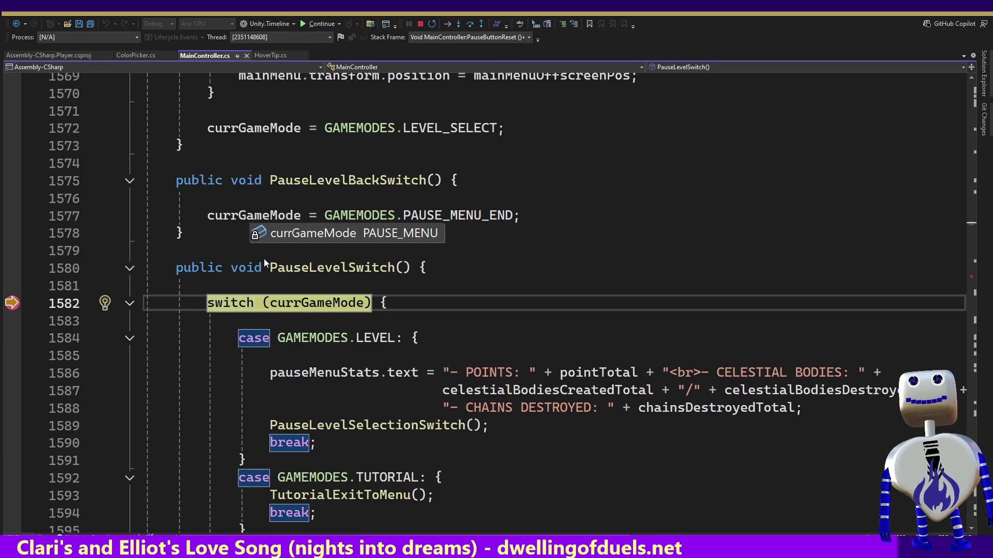
Step through the PAUSE_MENU case, into GamePauseMenuSwitch and back to PauseLevelSwitch
left_click(465, 24)
left_click(464, 23)
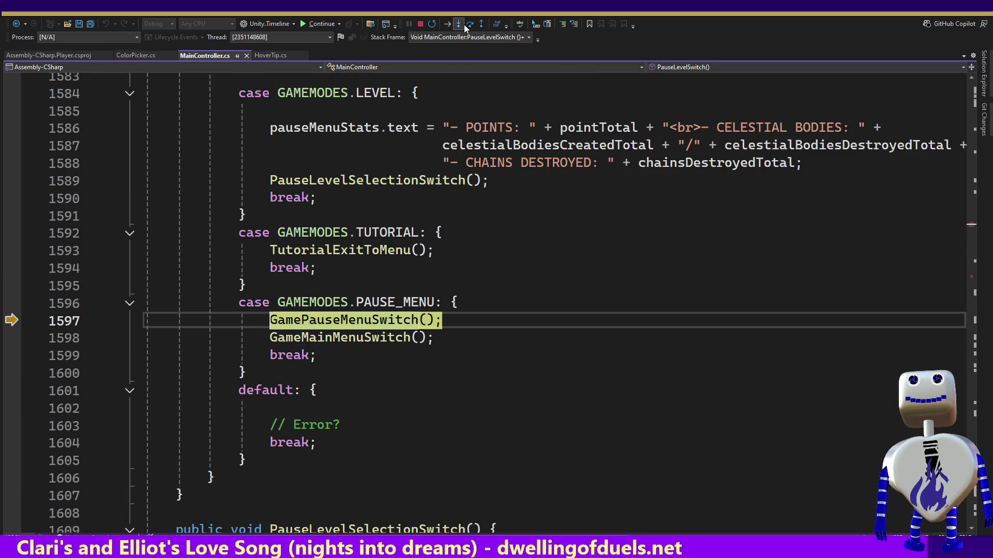
left_click(455, 25)
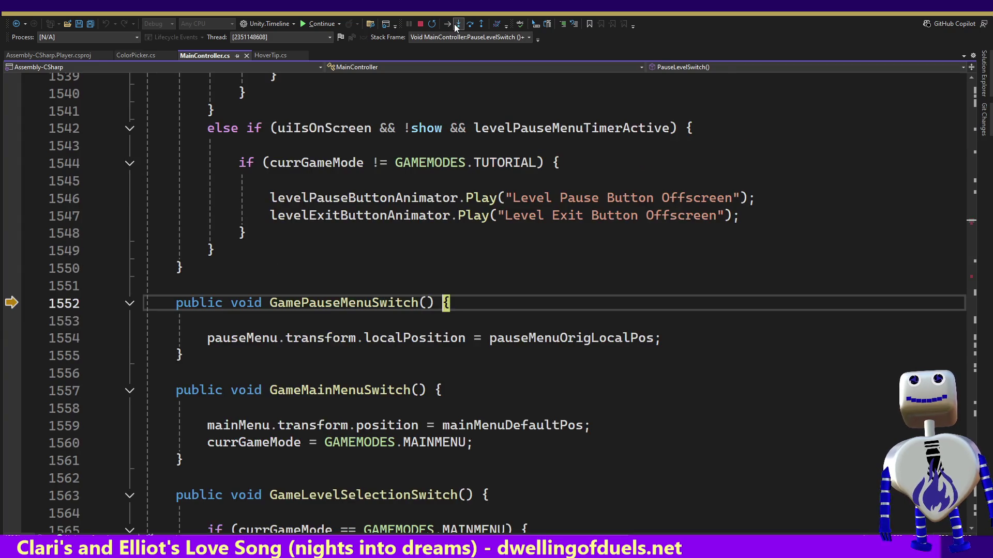
left_click(455, 25)
left_click(454, 23)
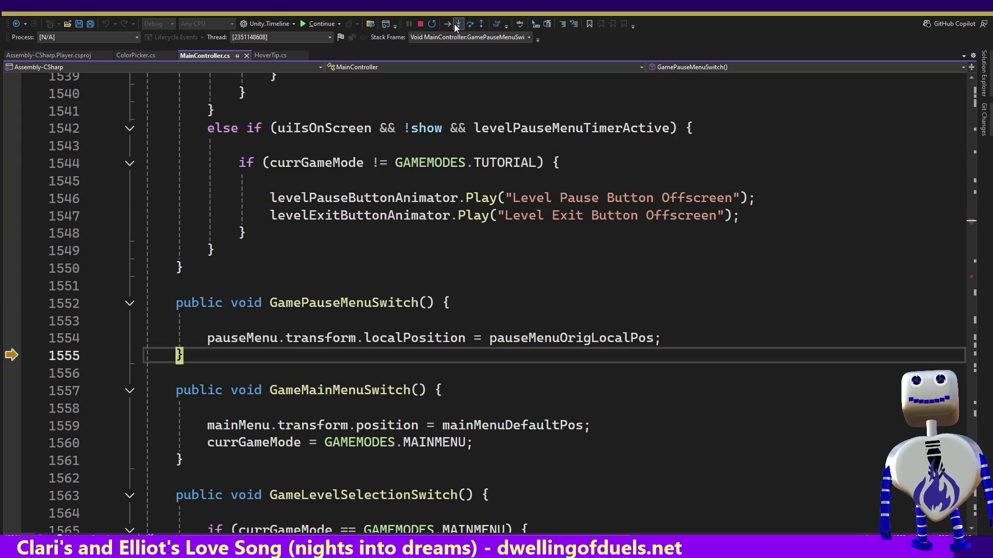
left_click(454, 23)
left_click(454, 23)
Step into GameMainMenuSwitch, run its position and game mode assignments, and reach PauseLevelSwitch's end
left_click(454, 23)
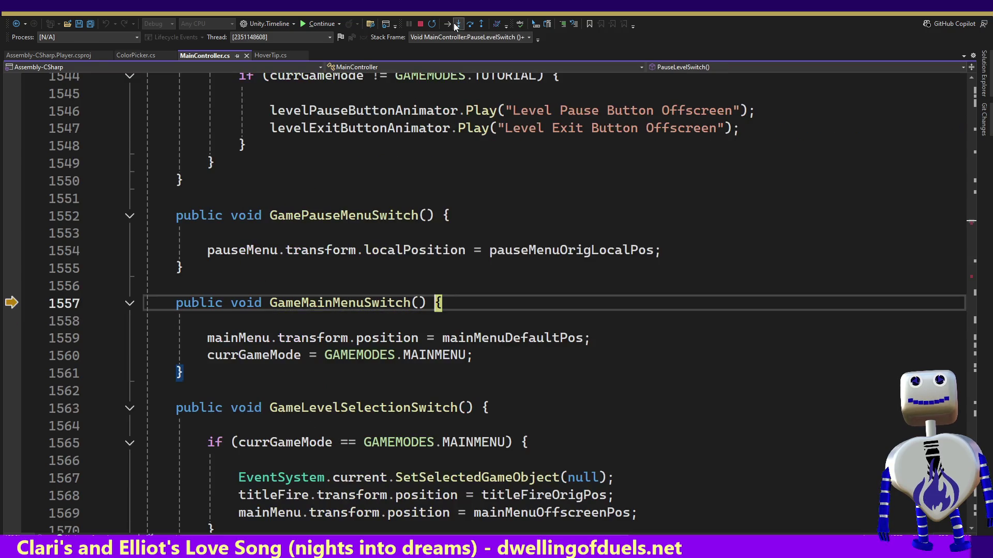
left_click(454, 23)
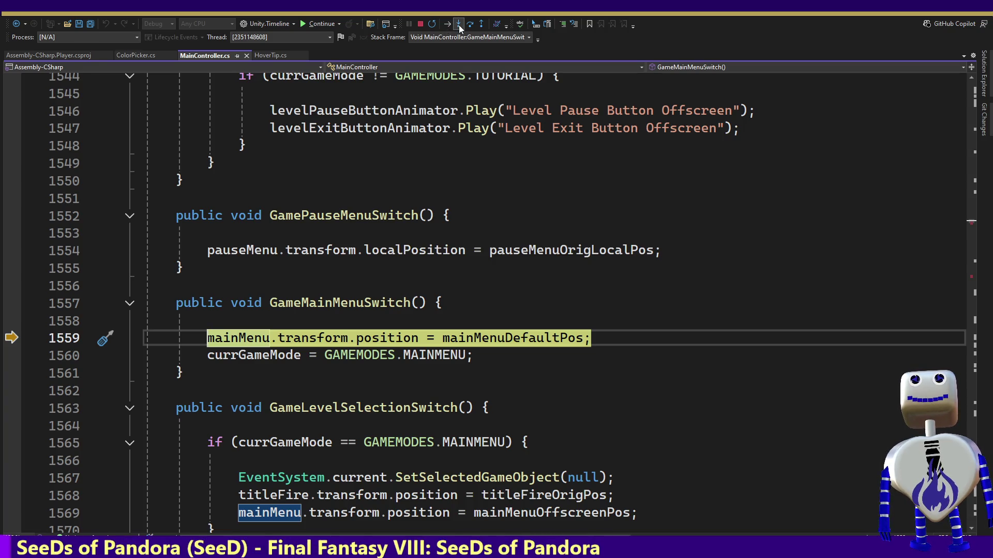
left_click(458, 25)
left_click(458, 25)
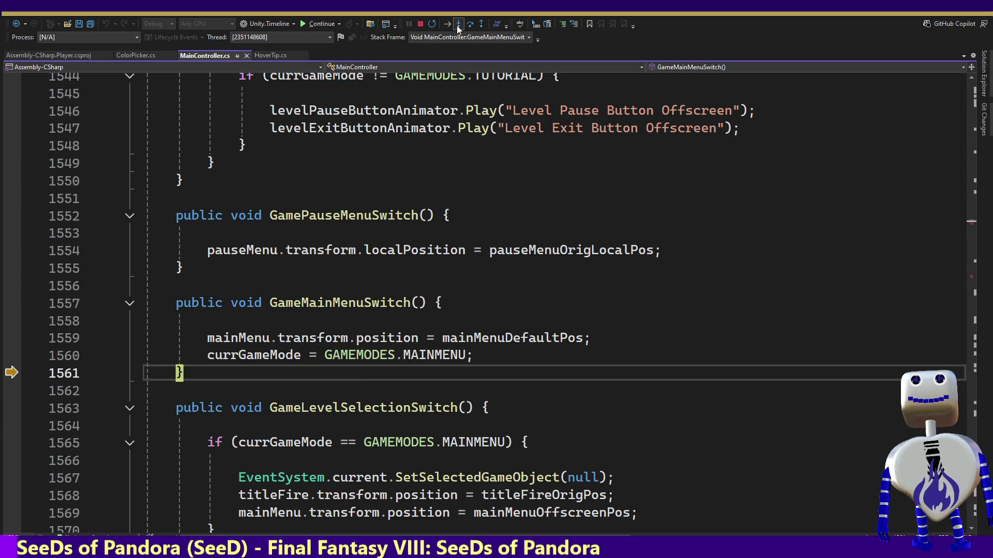
left_click(457, 26)
left_click(457, 25)
left_click(456, 25)
Step out to the pointer click handler, close Button.cs, and resume the game
left_click(457, 25)
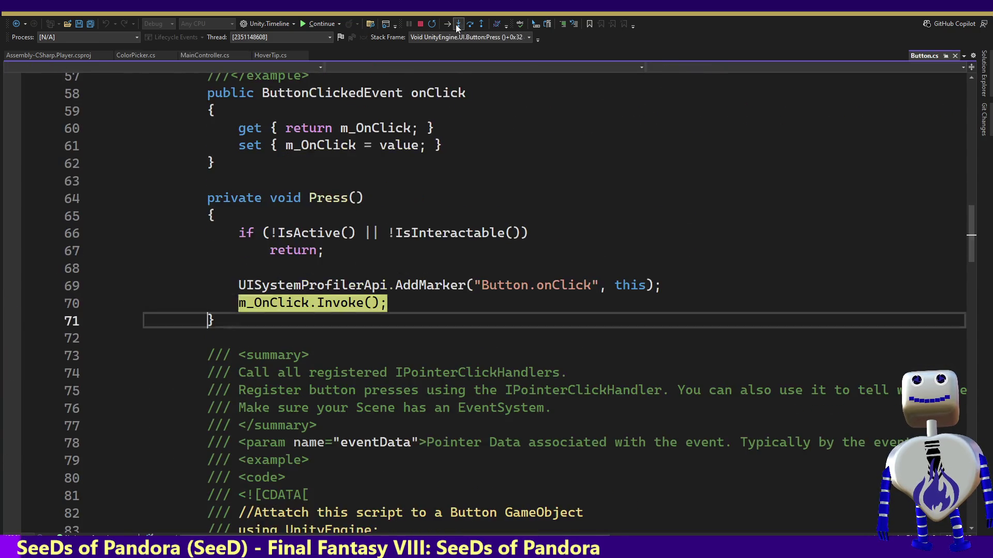
left_click(457, 25)
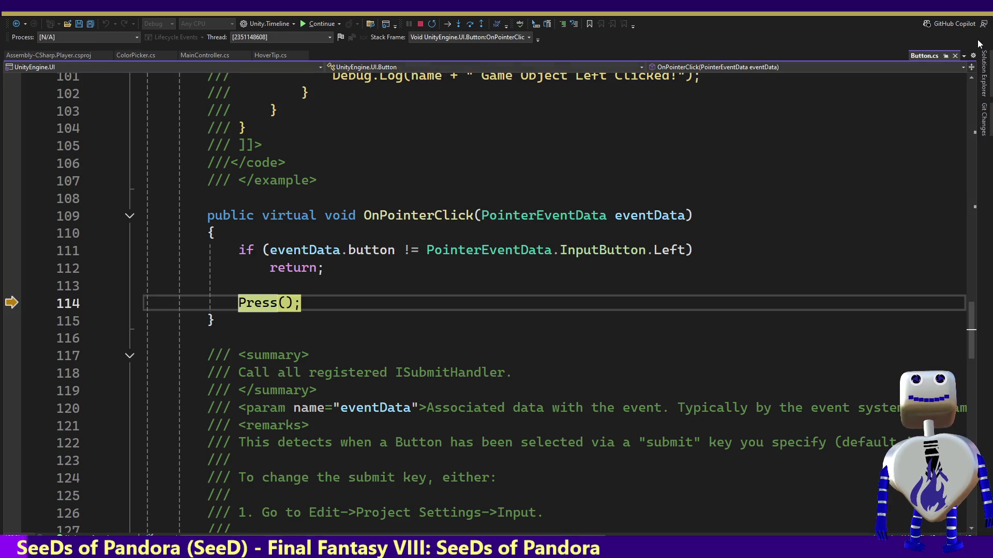
left_click(954, 55)
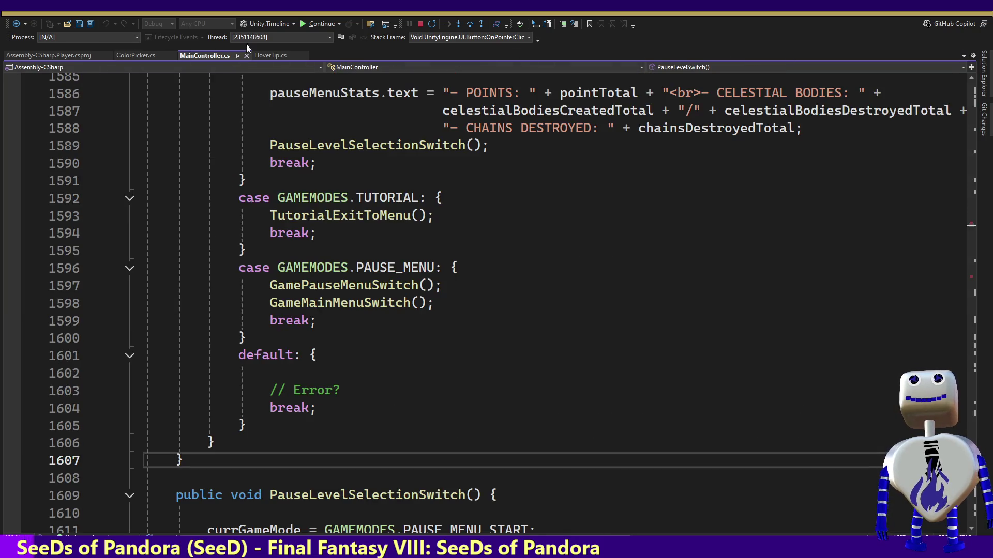
left_click(300, 25)
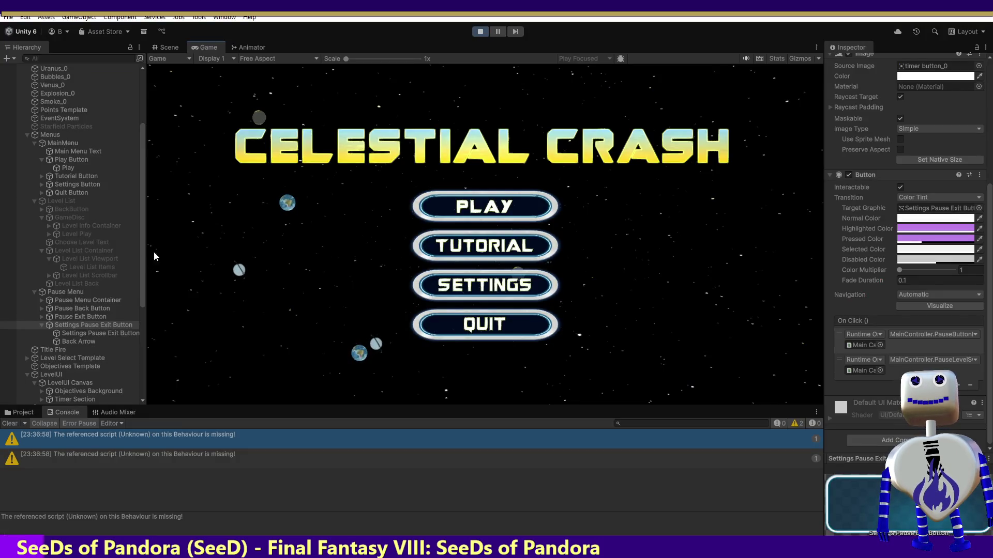
Frame the Pause Back Button in the Scene view, then return to the Game view
left_click(92, 308)
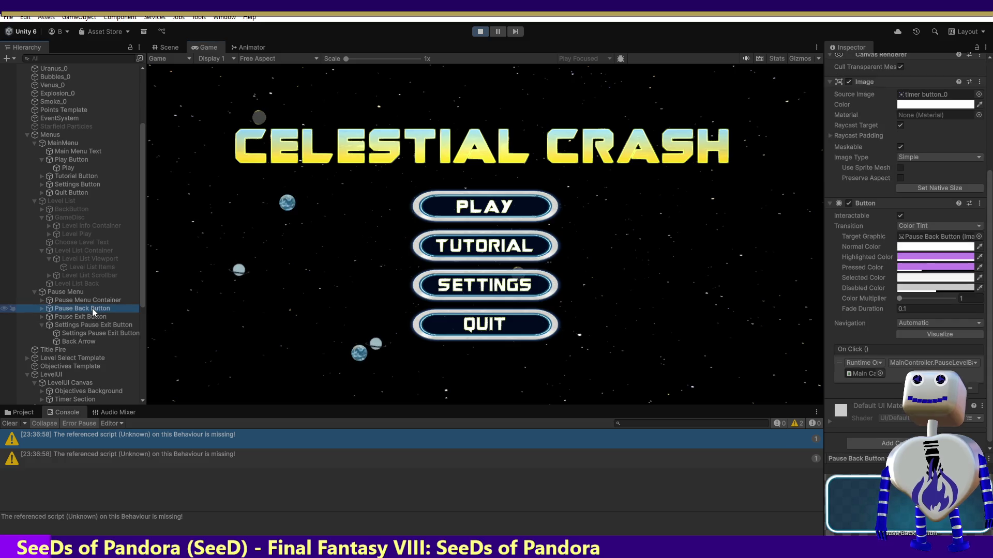
left_click(170, 47)
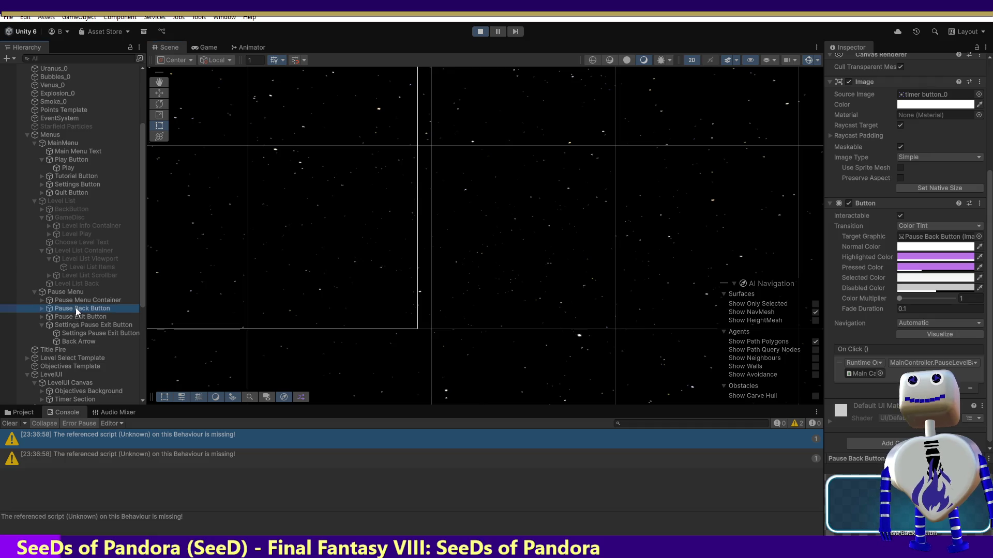
double_click(77, 309)
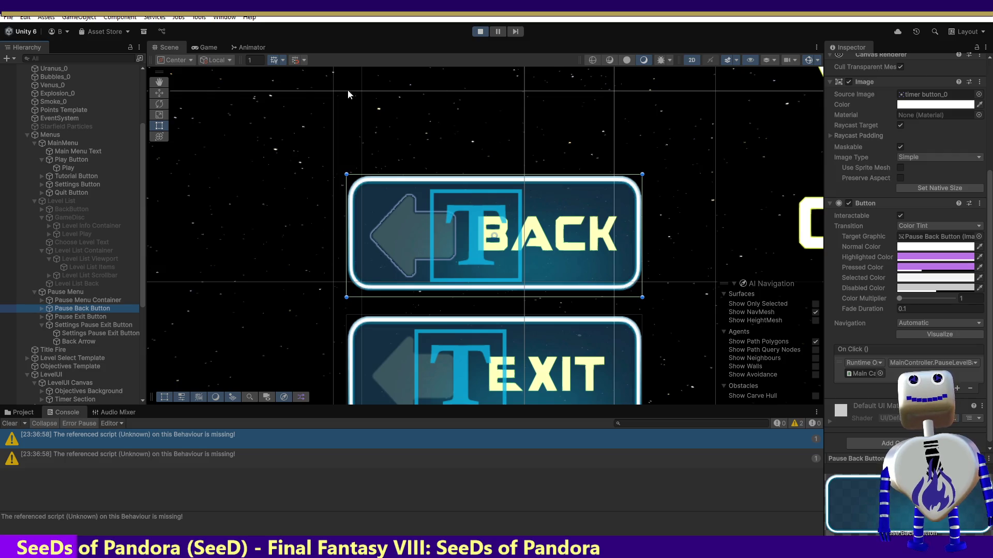
left_click(206, 48)
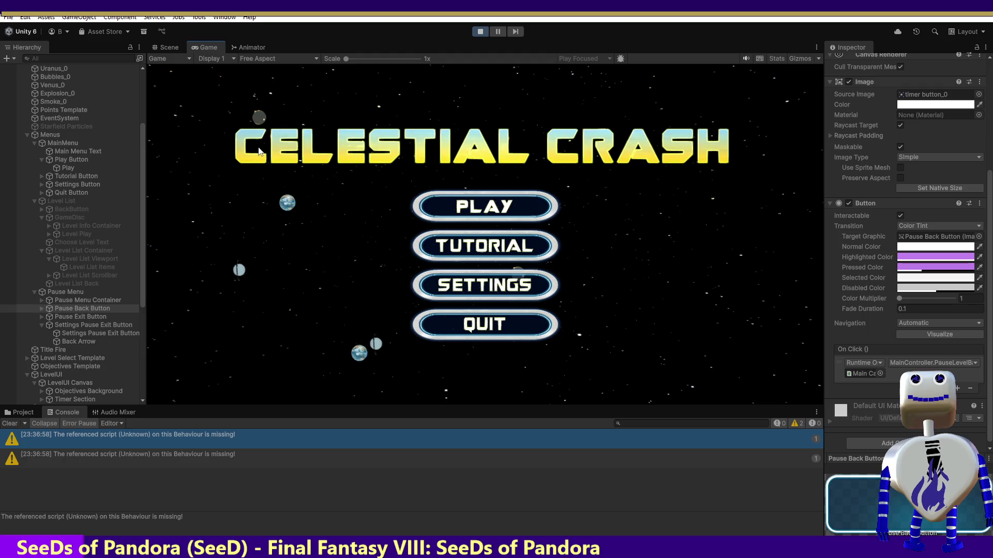
Start the Tutorial level from level select and exit it to hit the breakpoint
left_click(483, 206)
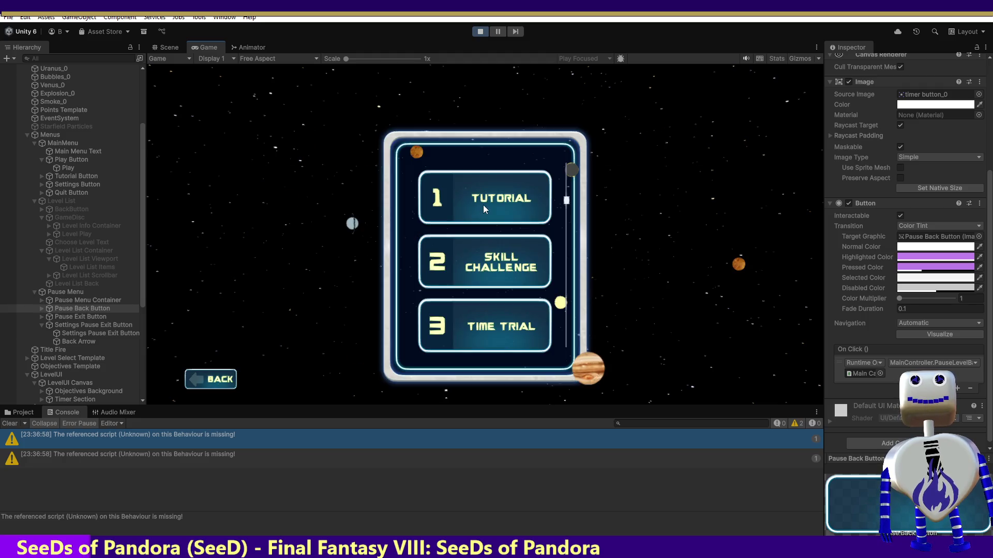
left_click(479, 193)
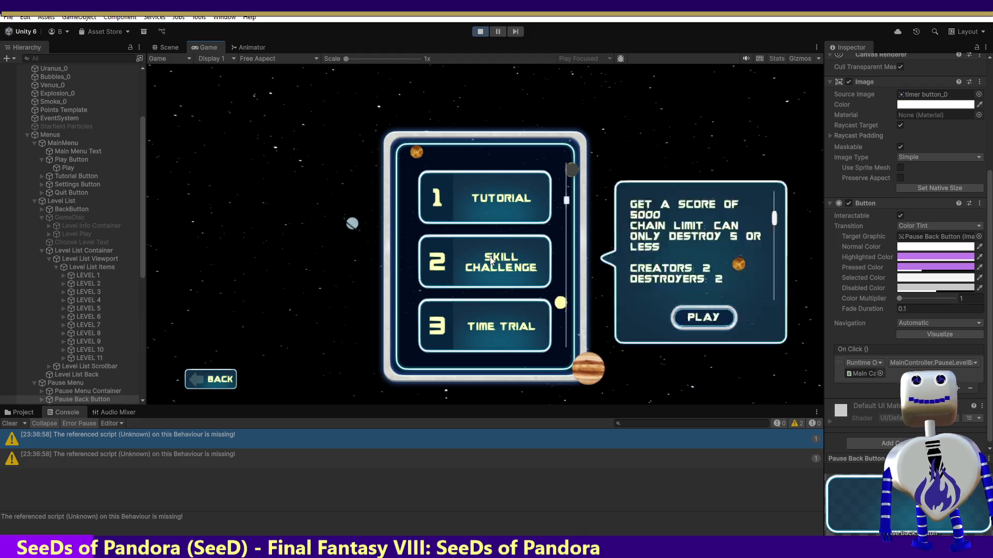
left_click(714, 316)
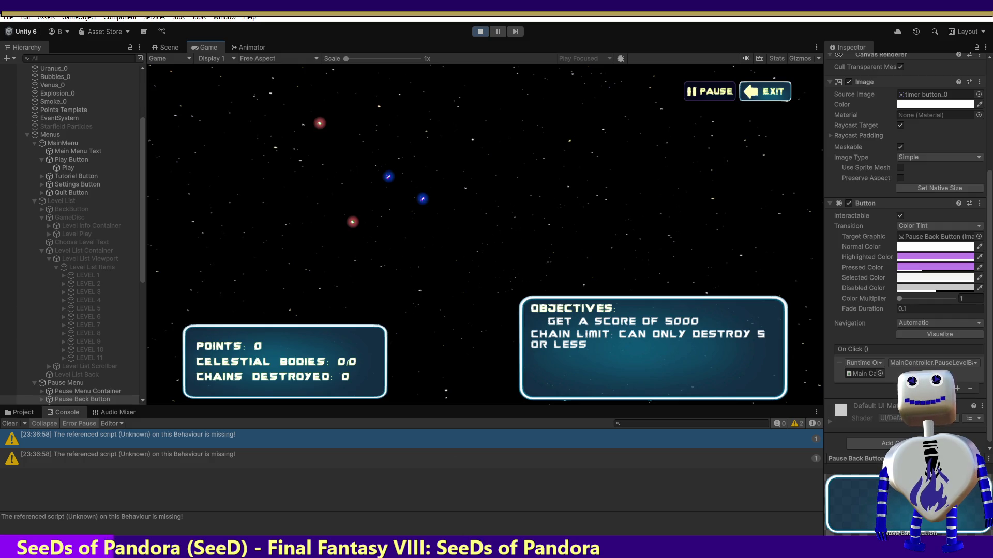
left_click(771, 92)
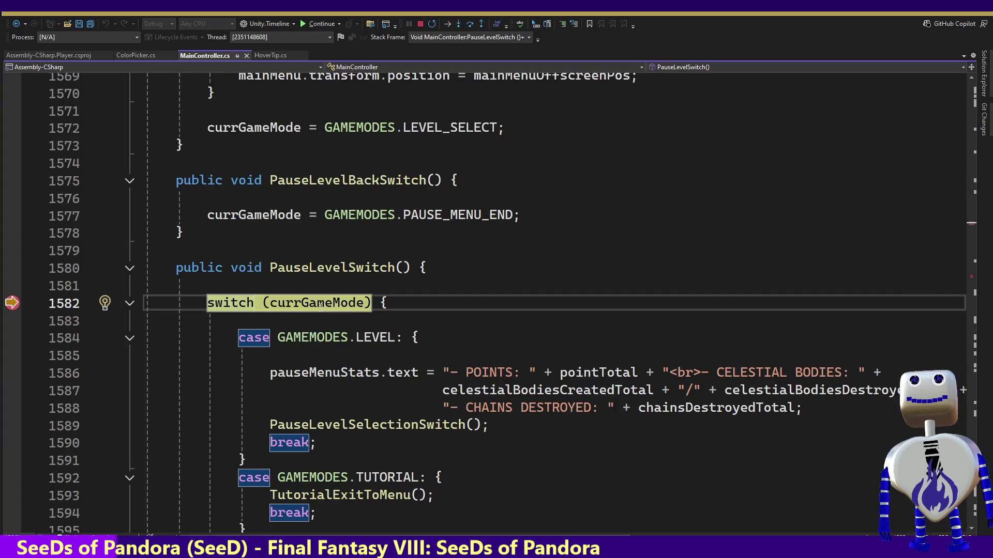
Step through the LEVEL case into the pause stats text setter, then close TMP_Text.cs
left_click(458, 24)
left_click(458, 24)
left_click(458, 24)
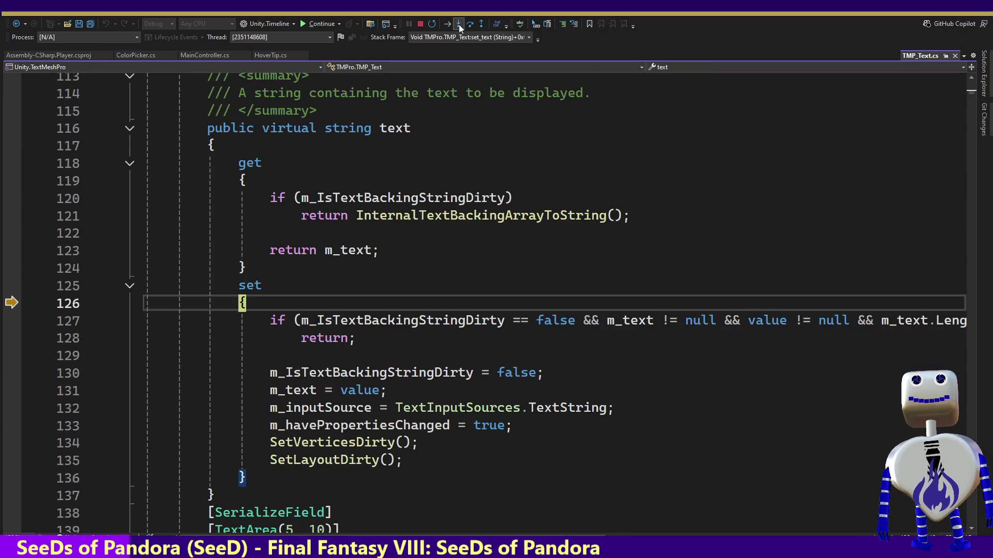
left_click(458, 24)
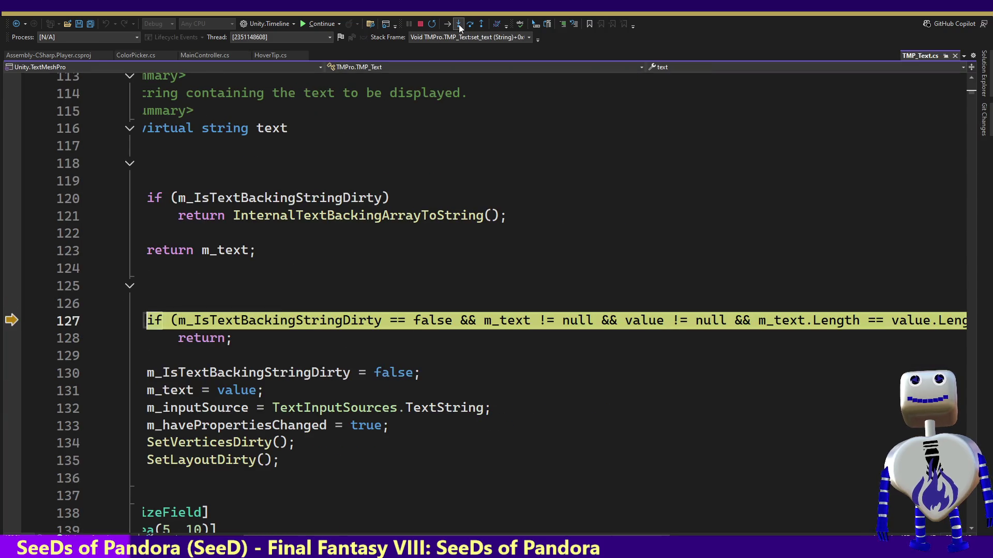
left_click(956, 56)
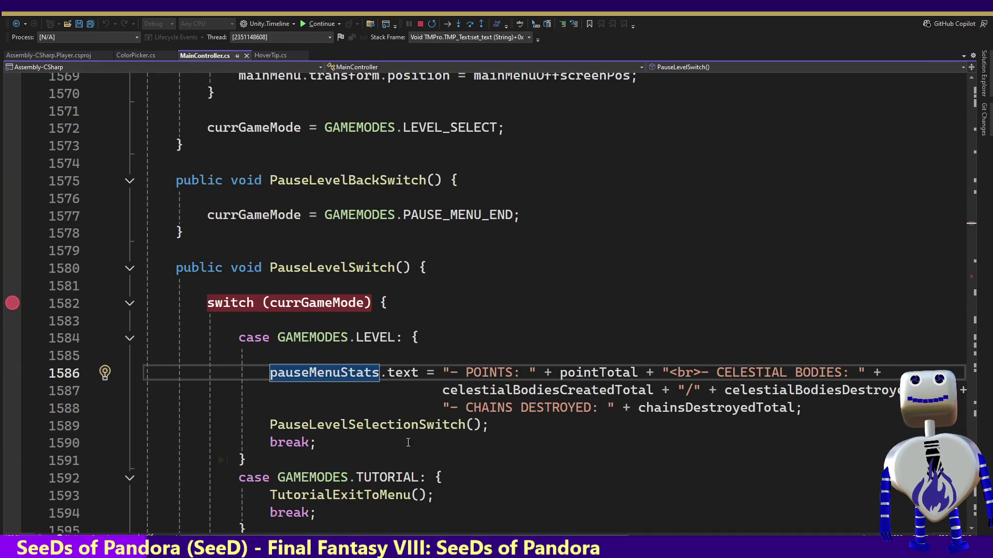
Inspect PauseLevelSelectionSwitch's definition and its PAUSE_MENU_START mode, then continue execution
left_click(402, 425, "ctrl")
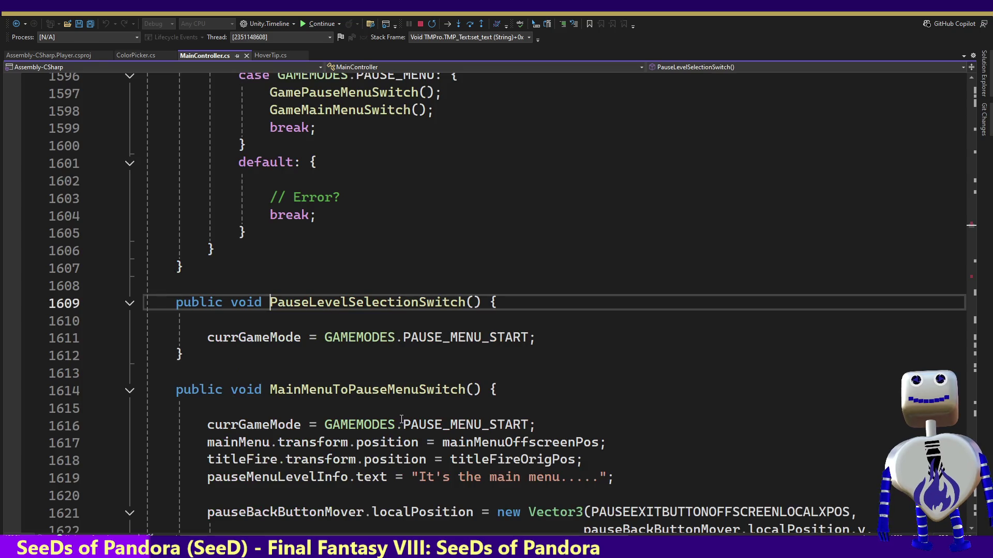
double_click(463, 339)
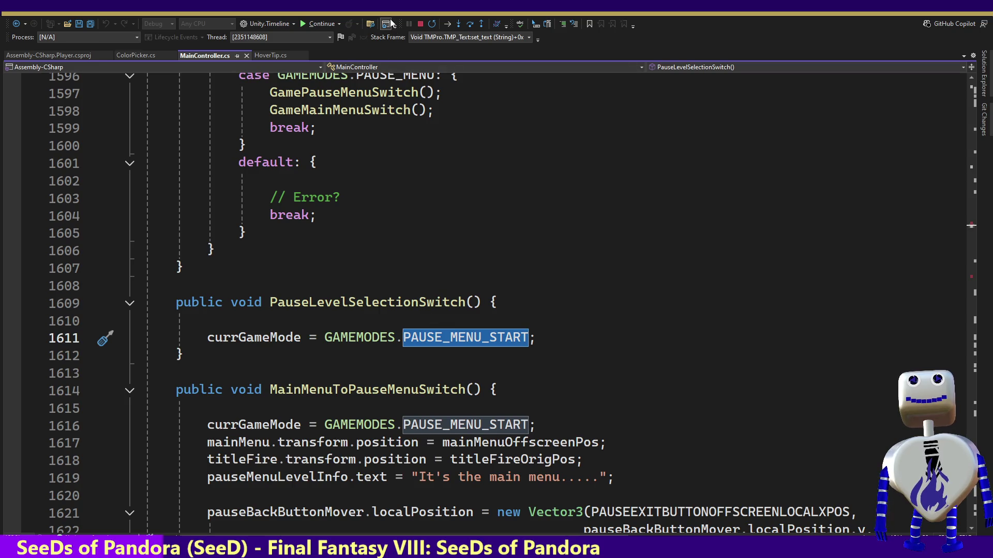
left_click(321, 23)
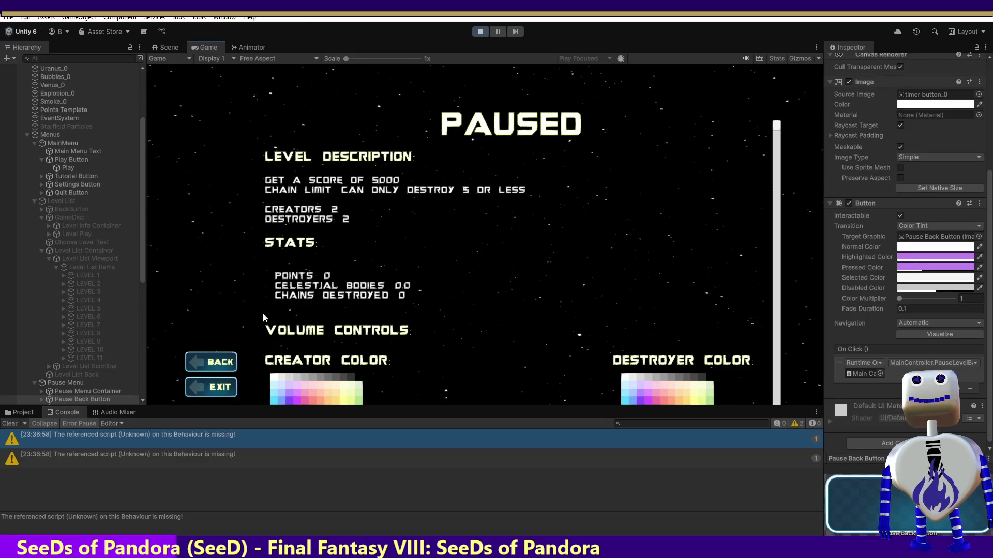
Go BACK twice to the main menu and start the tutorial
left_click(210, 369)
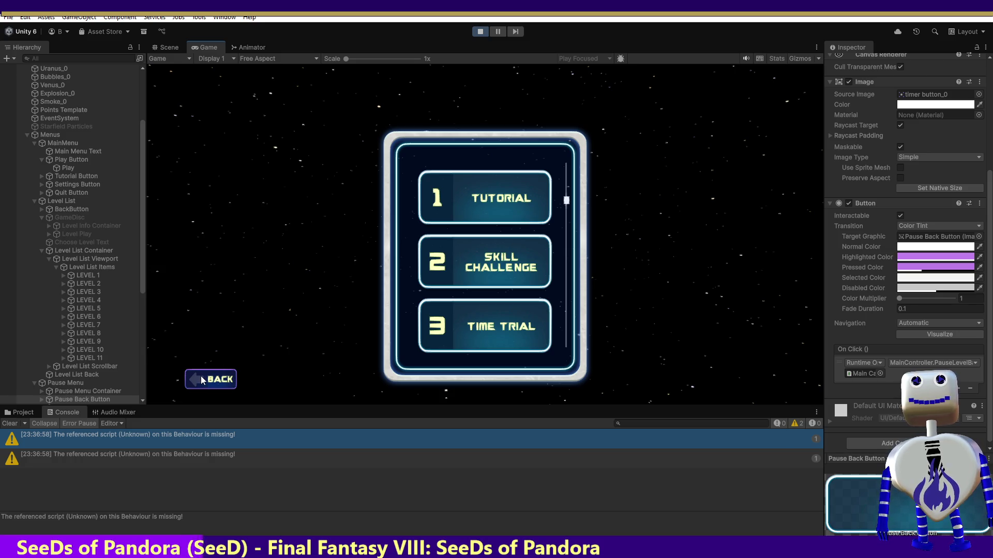
left_click(201, 376)
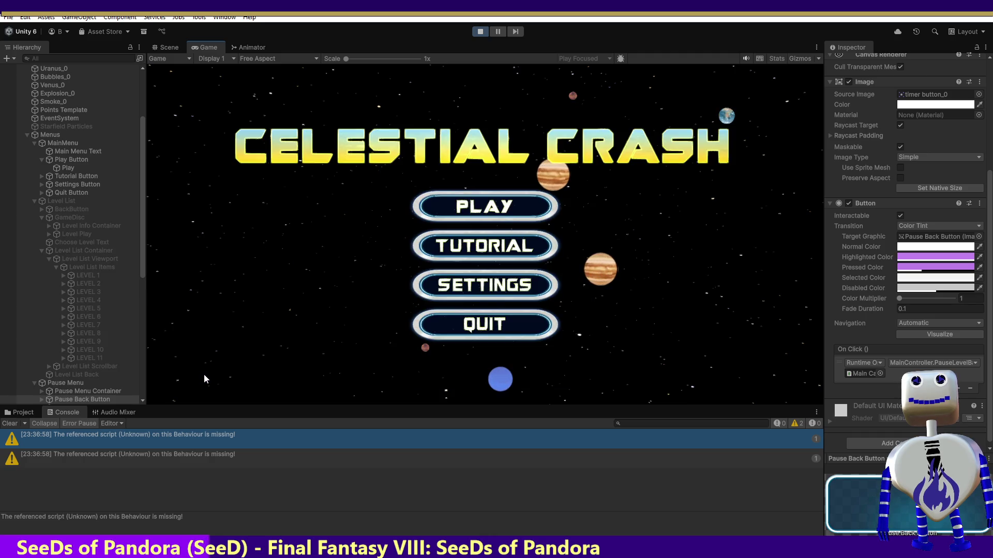
left_click(458, 259)
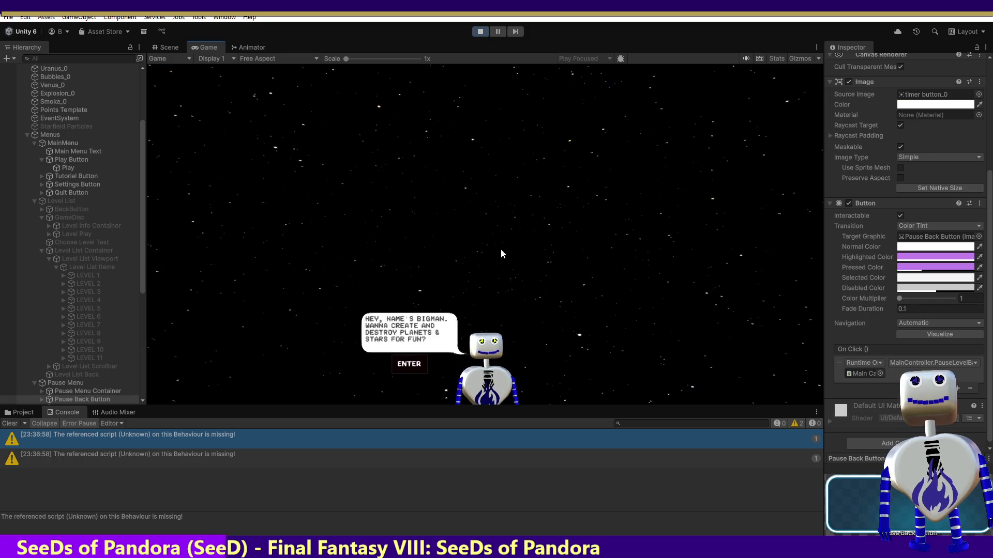
Advance the tutorial dialogue to the objectives stage, then EXIT to hit the breakpoint
key("Return")
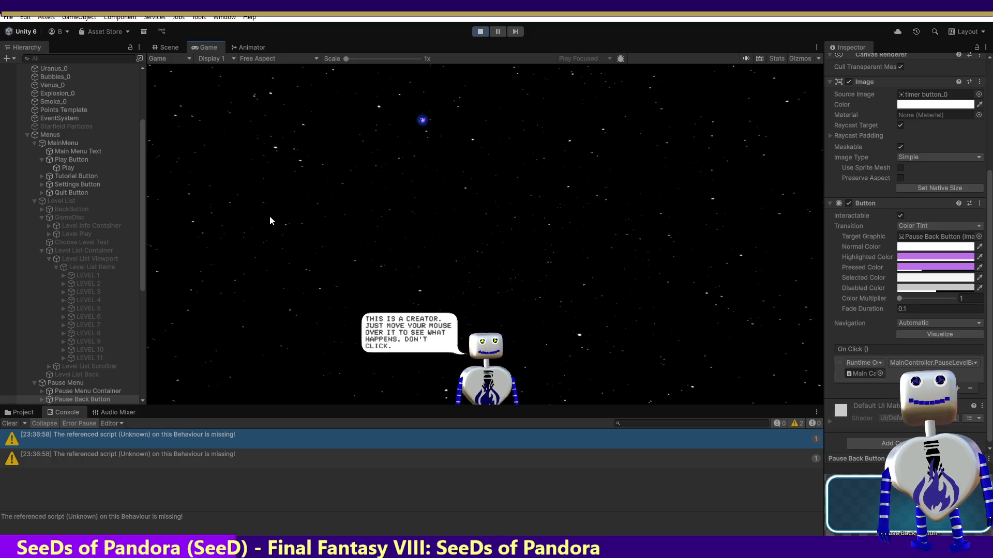
mouse_move(590, 215)
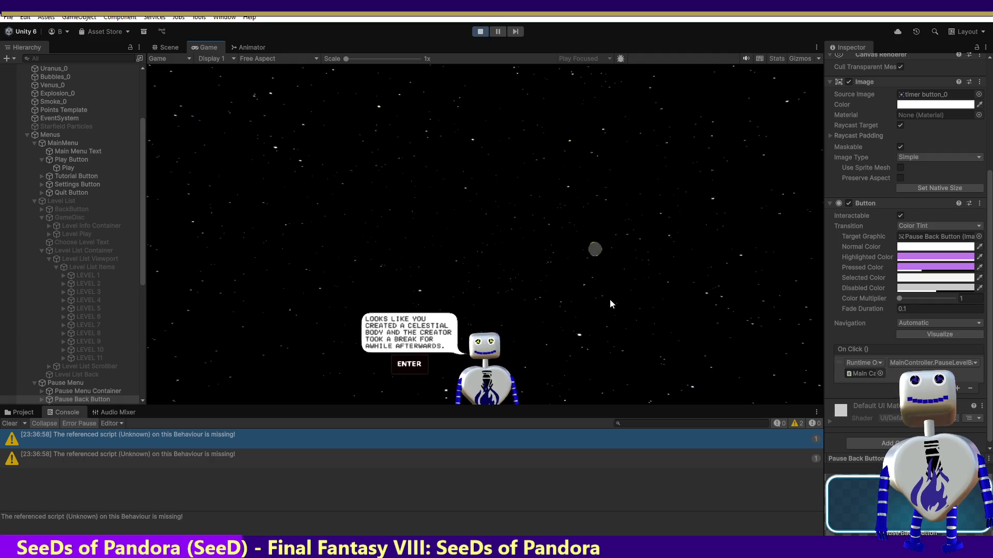
key("Return")
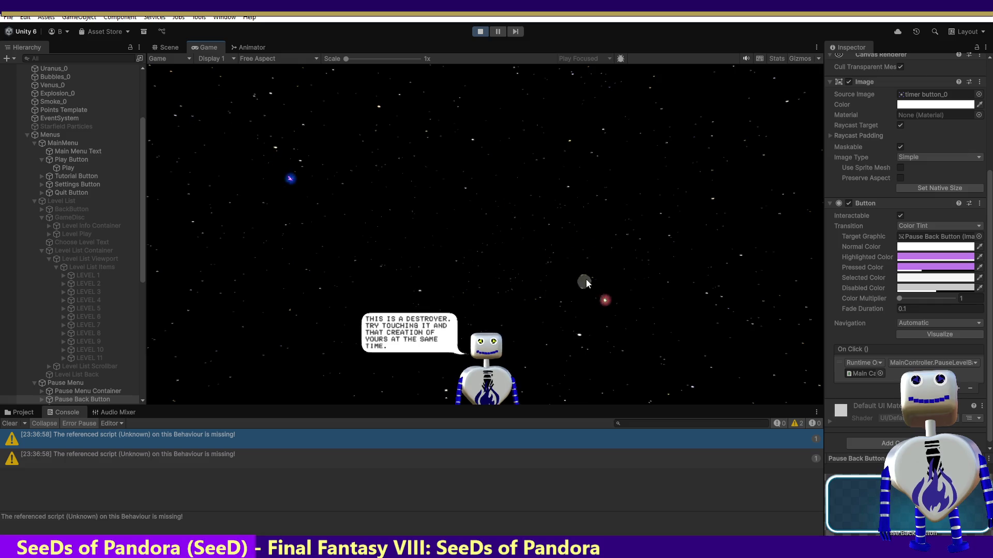
mouse_move(585, 279)
key("Return")
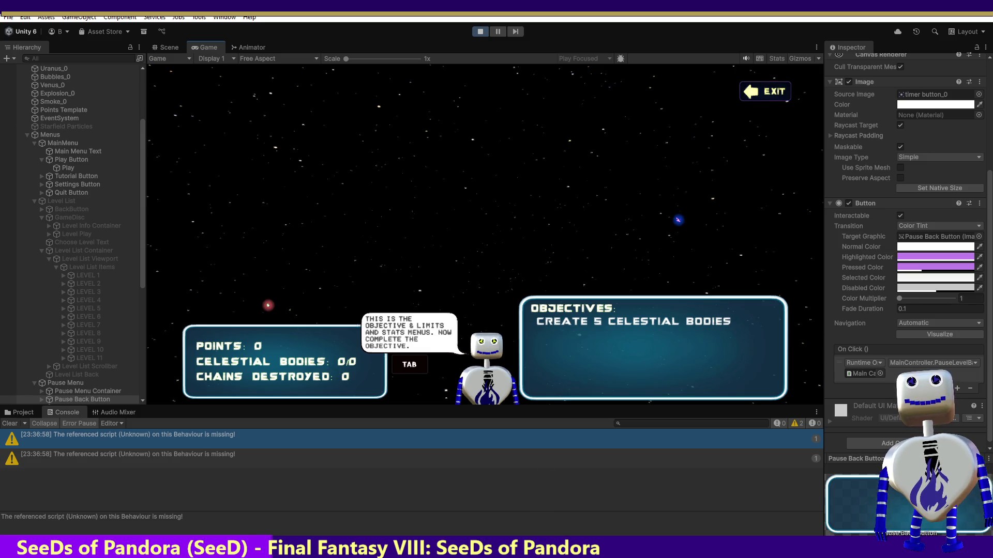
left_click(765, 91)
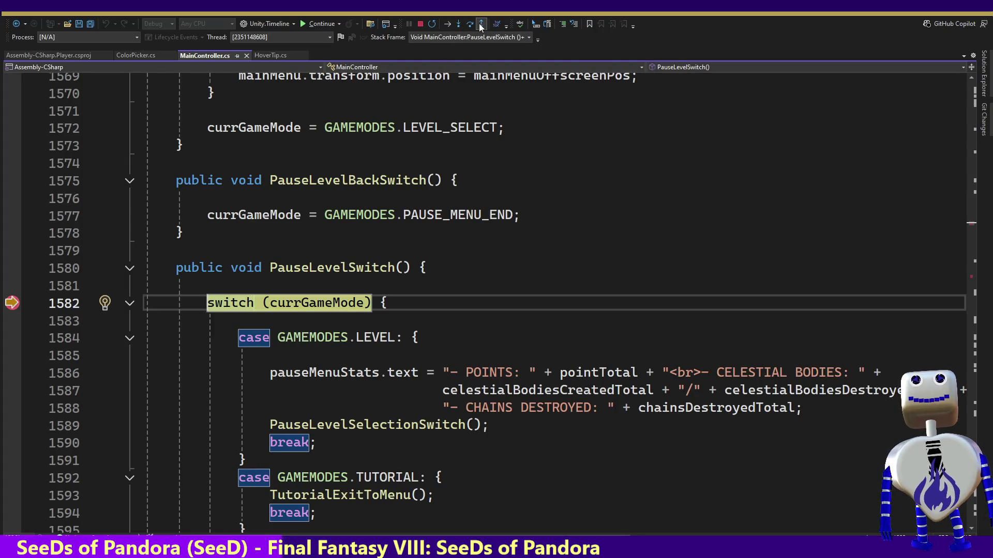
Step through the PauseLevelSwitch tutorial case into TutorialExitToMenu, EndLevelPlay and ShowPauseButton
left_click(459, 24)
left_click(459, 24)
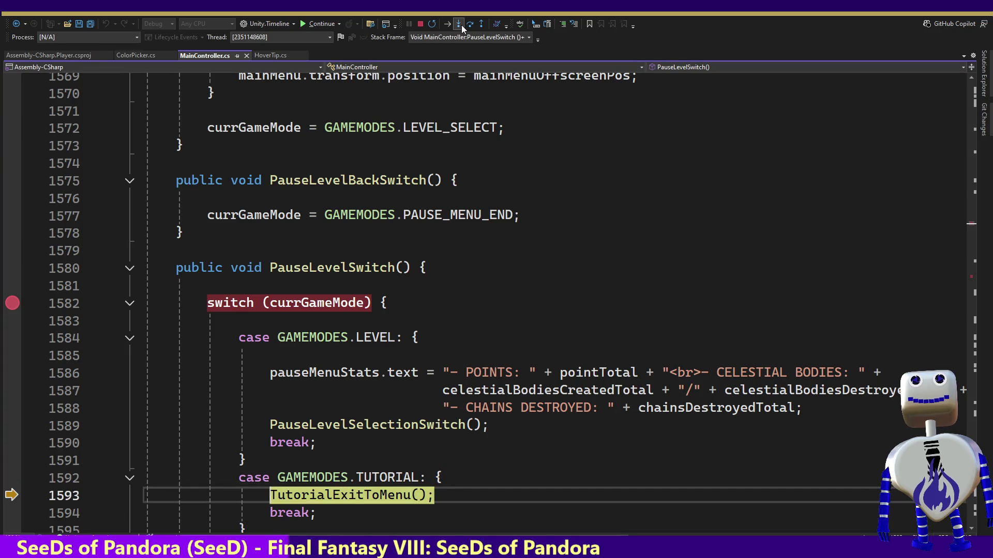
left_click(458, 23)
left_click(461, 24)
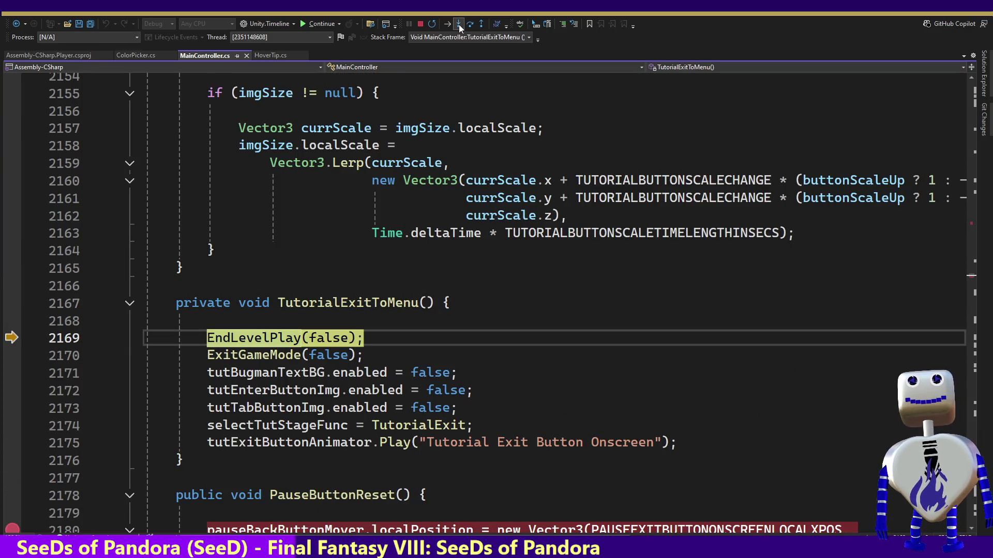
left_click(456, 23)
left_click(456, 23)
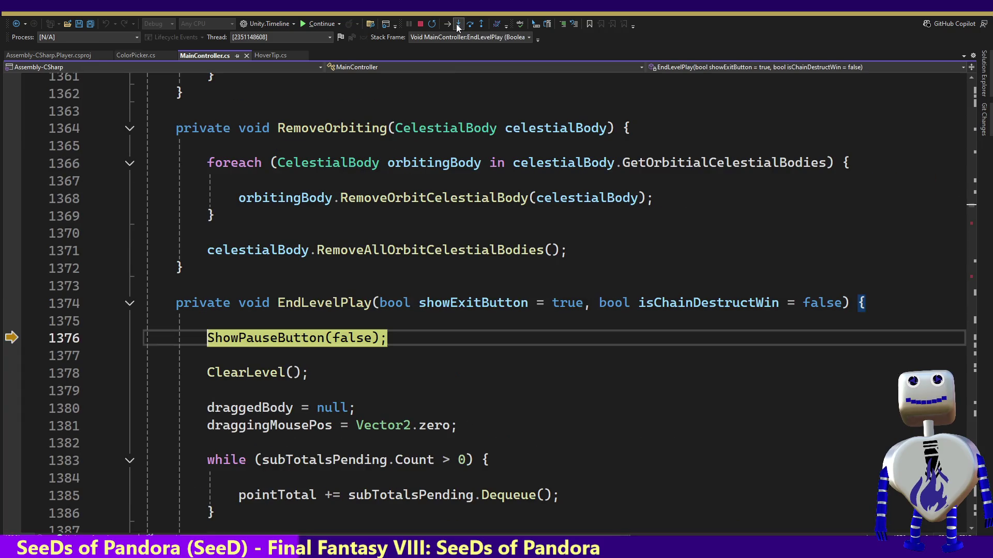
left_click(456, 24)
left_click(456, 25)
left_click(456, 24)
left_click(456, 24)
left_click(456, 24)
left_click(455, 24)
left_click(455, 24)
left_click(455, 23)
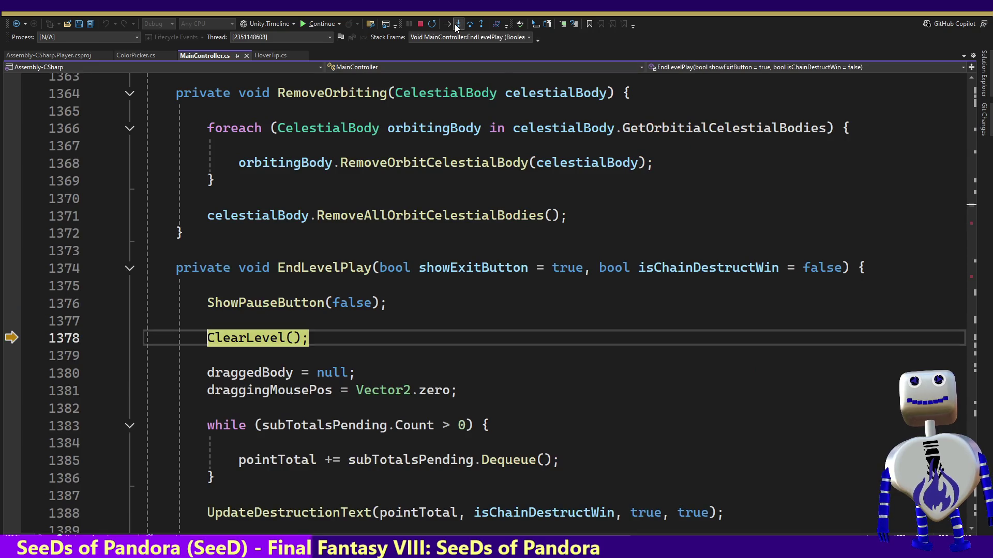
Step into ClearLevel and trace each Energy.Clear call through its loops to the celestialBodies clearing
left_click(454, 23)
left_click(455, 24)
left_click(454, 23)
left_click(454, 23)
left_click(453, 23)
left_click(454, 24)
left_click(454, 23)
left_click(454, 24)
left_click(454, 24)
left_click(454, 24)
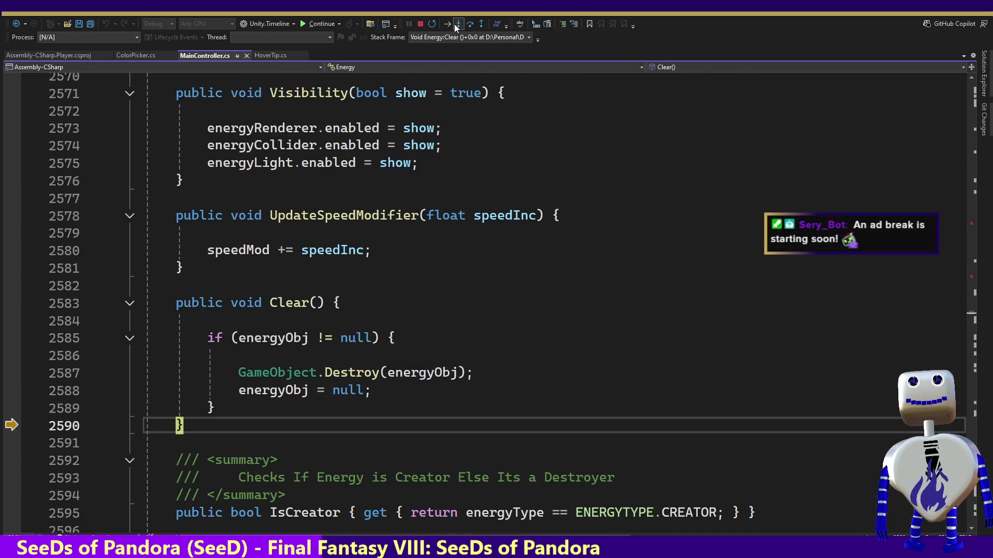
left_click(454, 23)
left_click(454, 23)
left_click(454, 24)
left_click(454, 24)
left_click(453, 24)
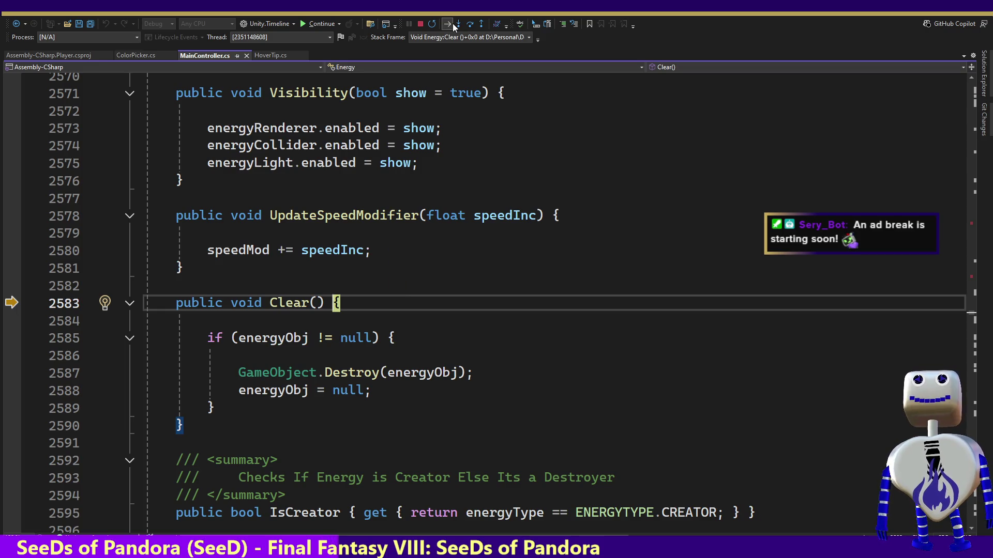
left_click(459, 23)
left_click(460, 23)
left_click(460, 24)
left_click(460, 23)
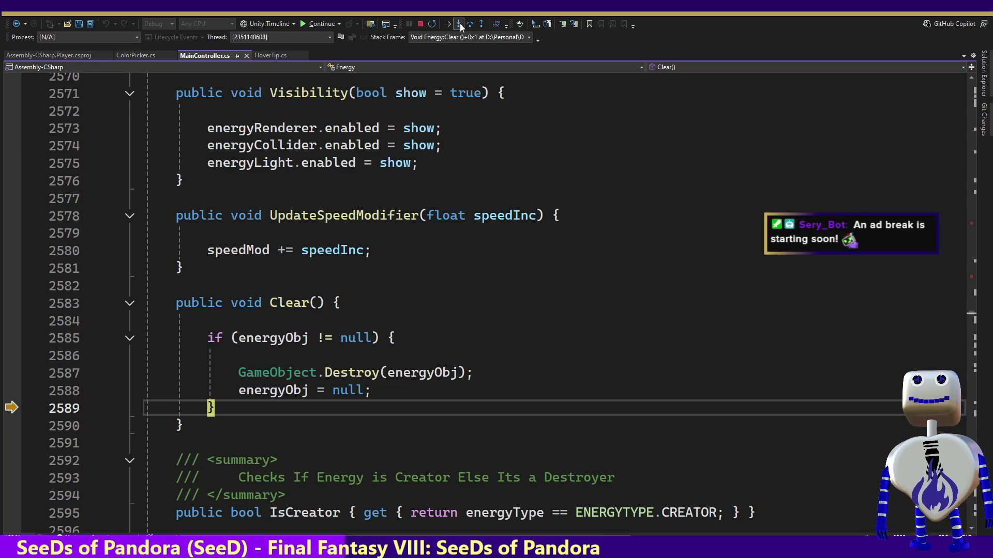
left_click(460, 23)
left_click(460, 23)
left_click(460, 23)
left_click(460, 23)
left_click(460, 23)
left_click(460, 23)
left_click(461, 23)
left_click(460, 24)
left_click(460, 23)
left_click(460, 24)
left_click(461, 23)
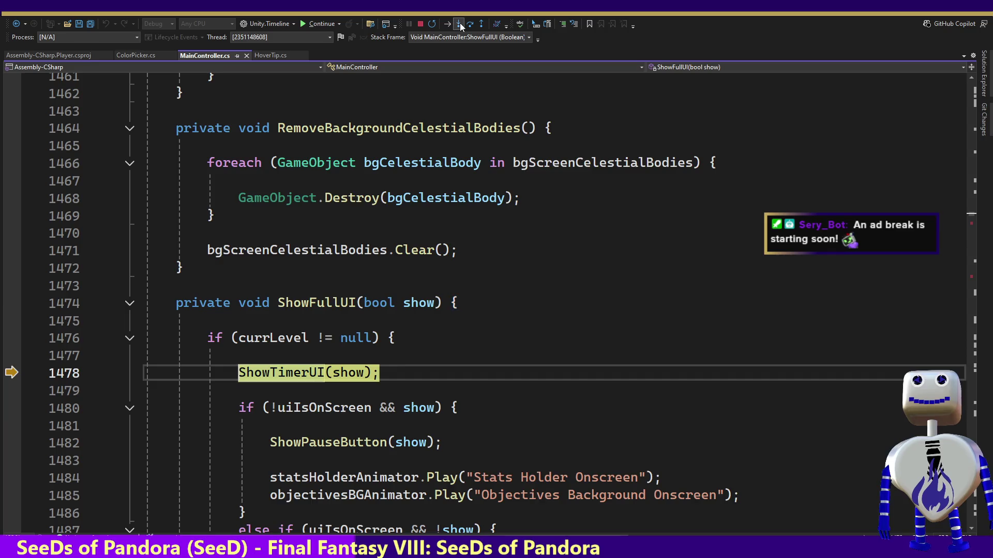
Step into ShowFullUI and ShowTimerUI, including the HasTimeLimit getter check
left_click(460, 22)
left_click(459, 23)
left_click(459, 23)
left_click(459, 22)
left_click(459, 22)
left_click(459, 23)
left_click(459, 23)
Trace ShowFullUI's offscreen branch, its ShowPauseButton call and the offscreen animation calls
left_click(459, 23)
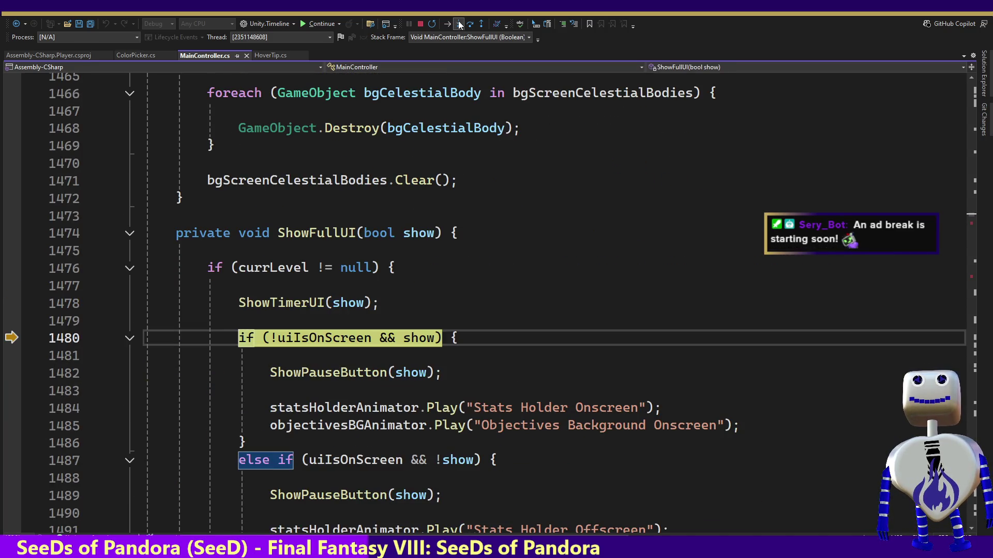
left_click(459, 23)
left_click(459, 23)
left_click(459, 23)
left_click(459, 23)
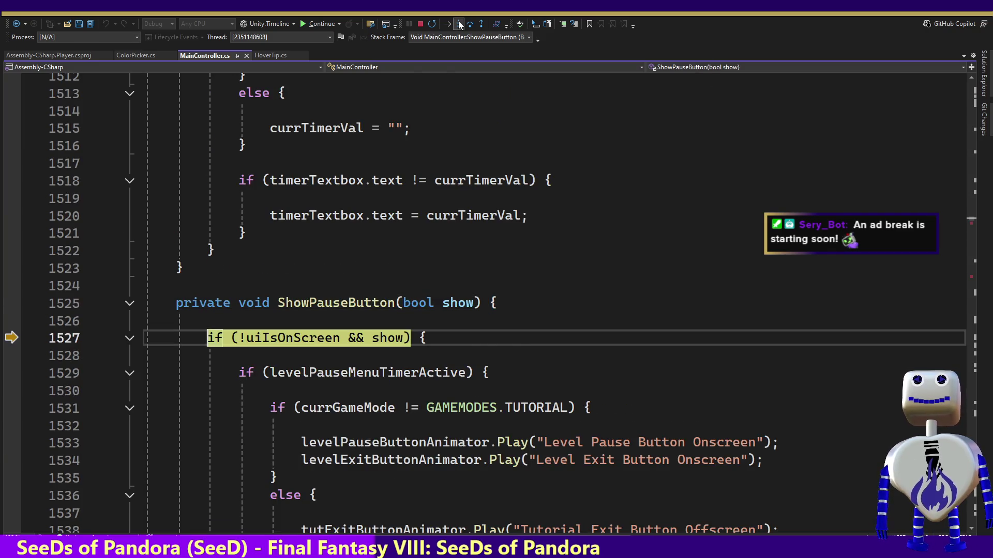
left_click(459, 23)
left_click(459, 23)
left_click(459, 23)
left_click(459, 23)
left_click(459, 23)
left_click(459, 22)
left_click(458, 21)
left_click(458, 20)
left_click(457, 21)
left_click(457, 21)
left_click(457, 20)
left_click(458, 21)
Step through ClearCheckValues into InitalizeCheckValues, then let the game continue
left_click(458, 21)
left_click(457, 21)
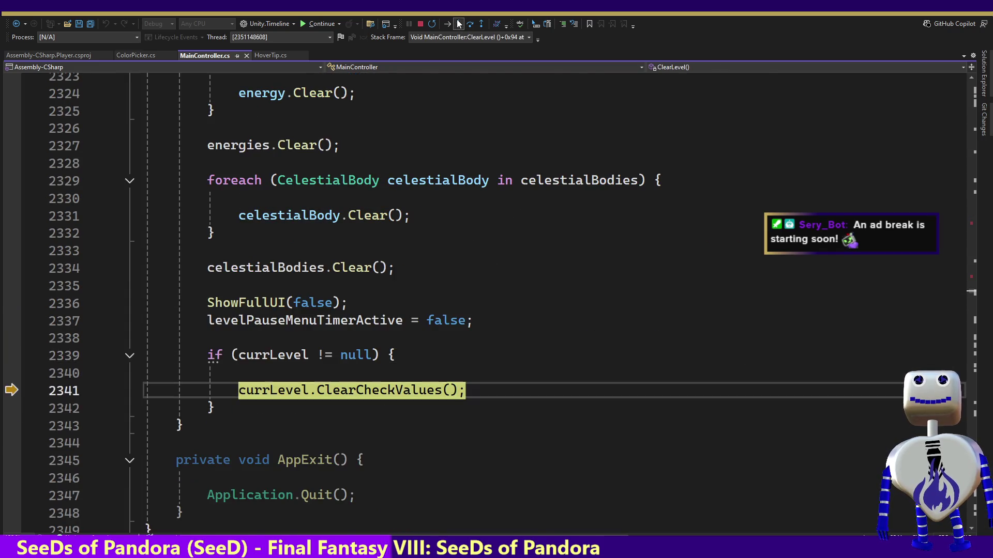
left_click(457, 21)
left_click(459, 22)
left_click(459, 22)
left_click(459, 23)
left_click(459, 23)
left_click(459, 23)
left_click(459, 23)
left_click(459, 23)
left_click(458, 24)
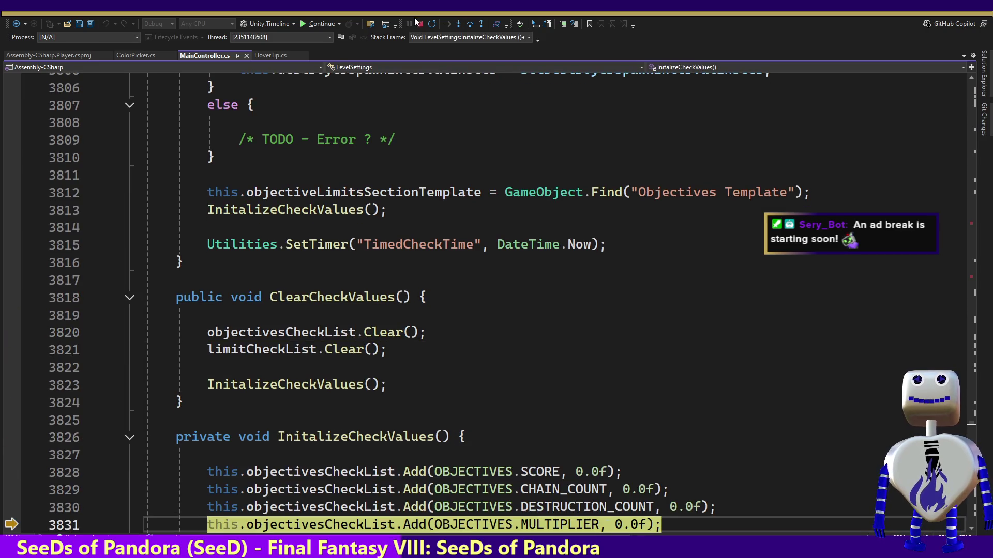
left_click(331, 25)
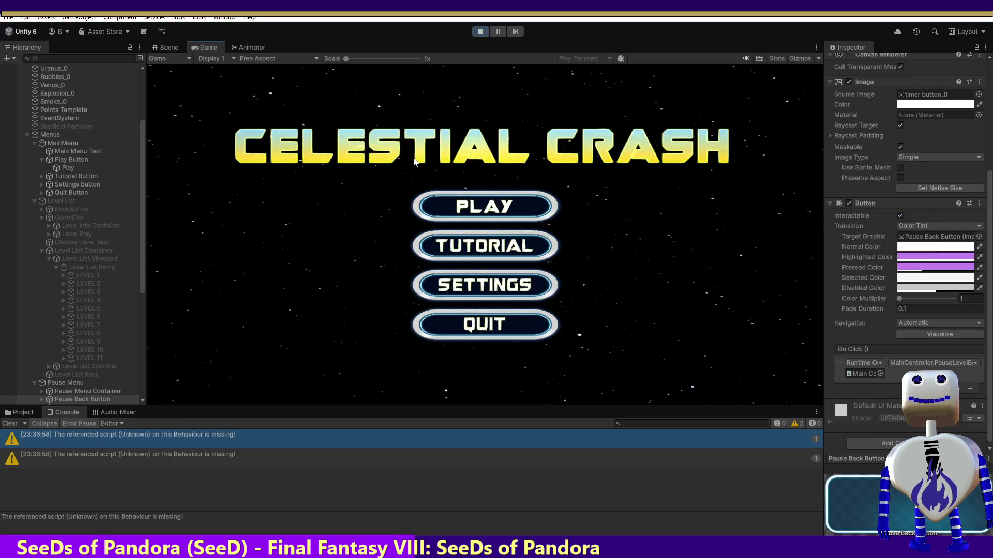
Start a level from the level selection and pause it to hit the breakpoint
left_click(461, 212)
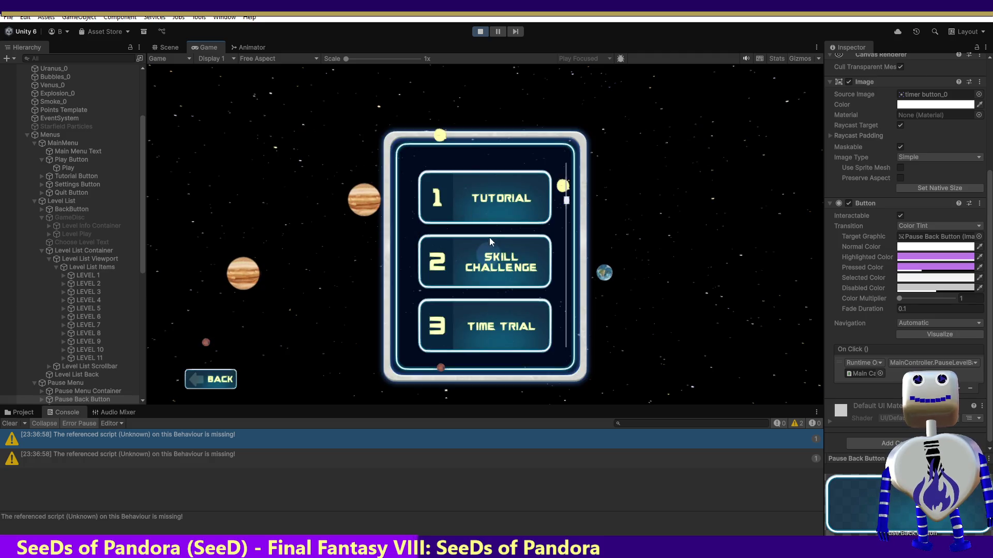
left_click(728, 323)
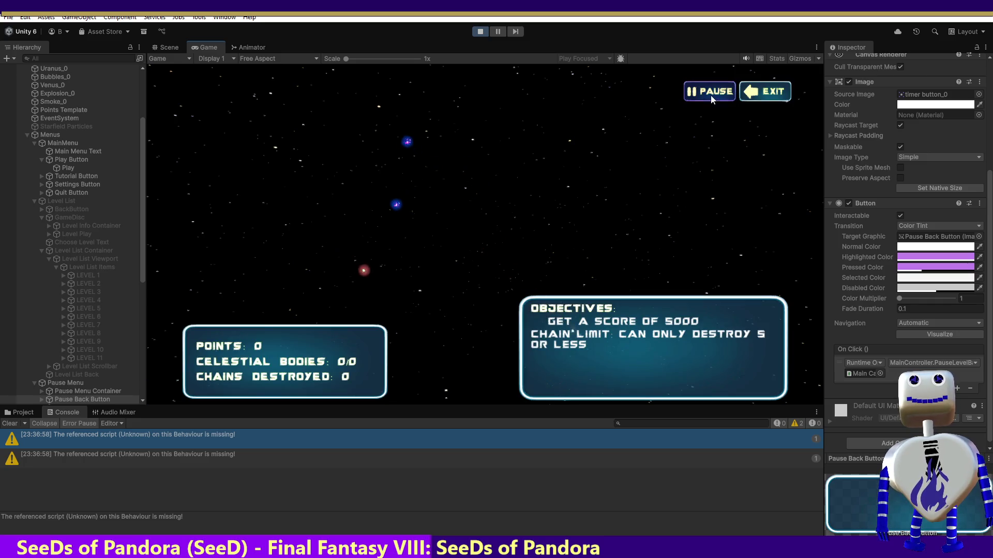
left_click(712, 94)
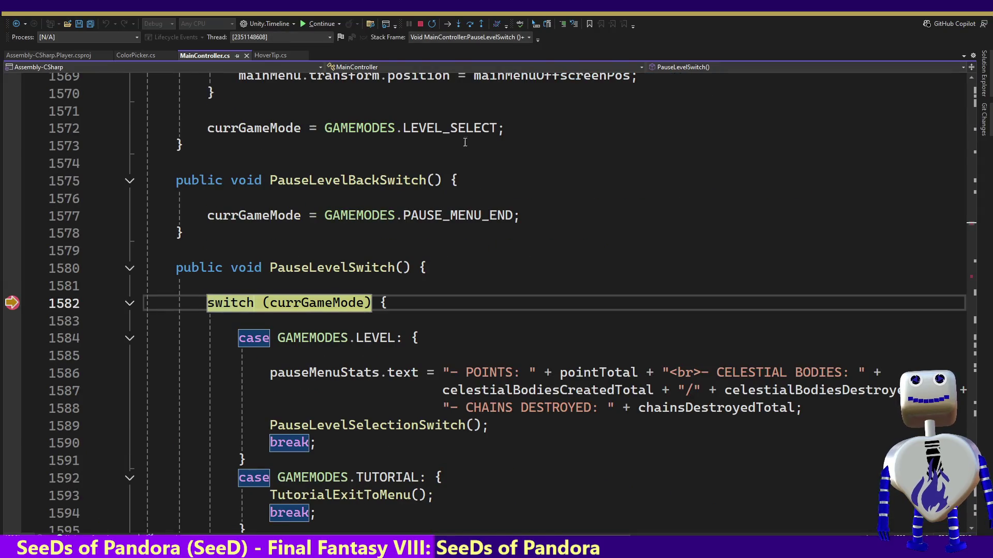
Step to the pause stats text line, continue to the pause menu, then stop play mode
left_click(470, 24)
left_click(469, 24)
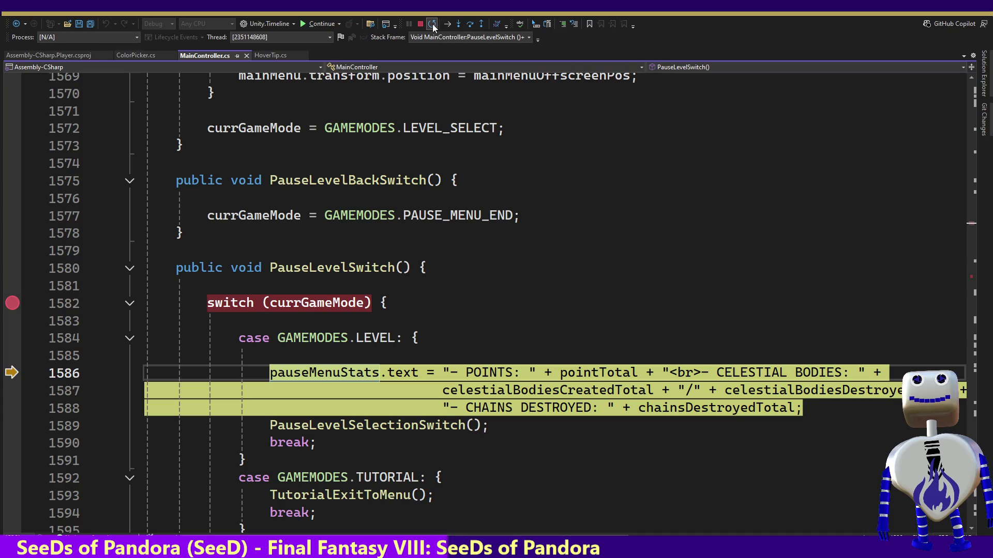
left_click(317, 23)
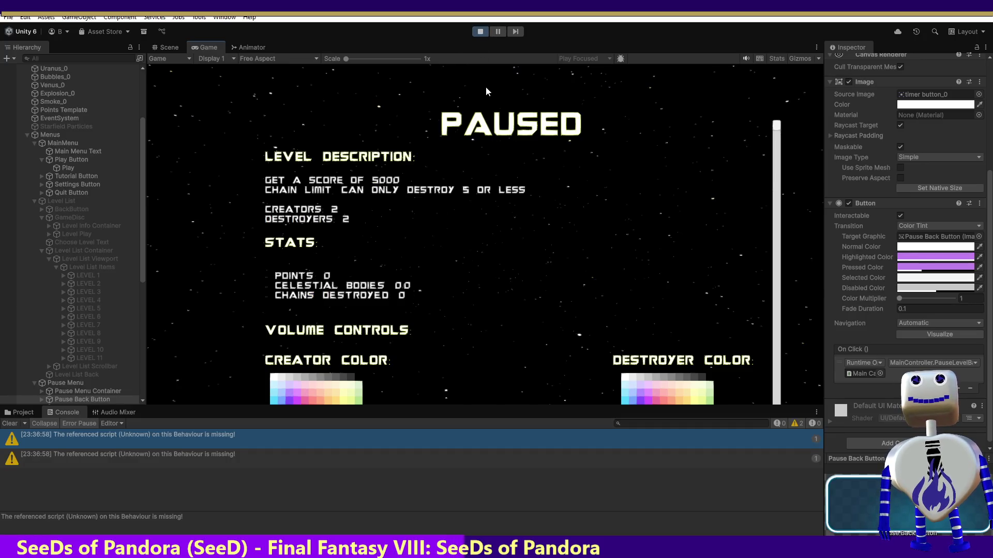
left_click(484, 33)
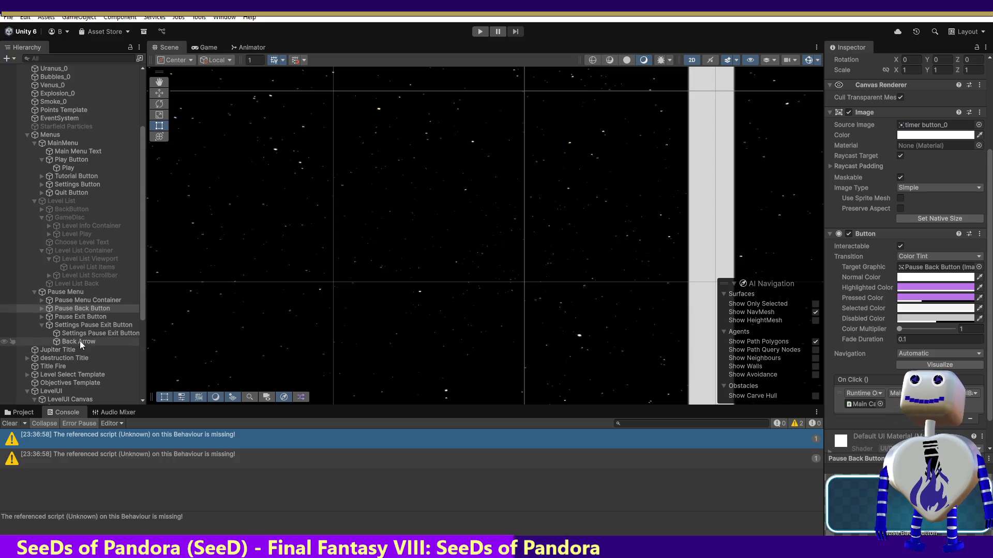
Review the On Click handlers of the Pause Back Button and the Tutorial Exit Button
left_click(92, 310)
left_click_drag(140, 272, 144, 379)
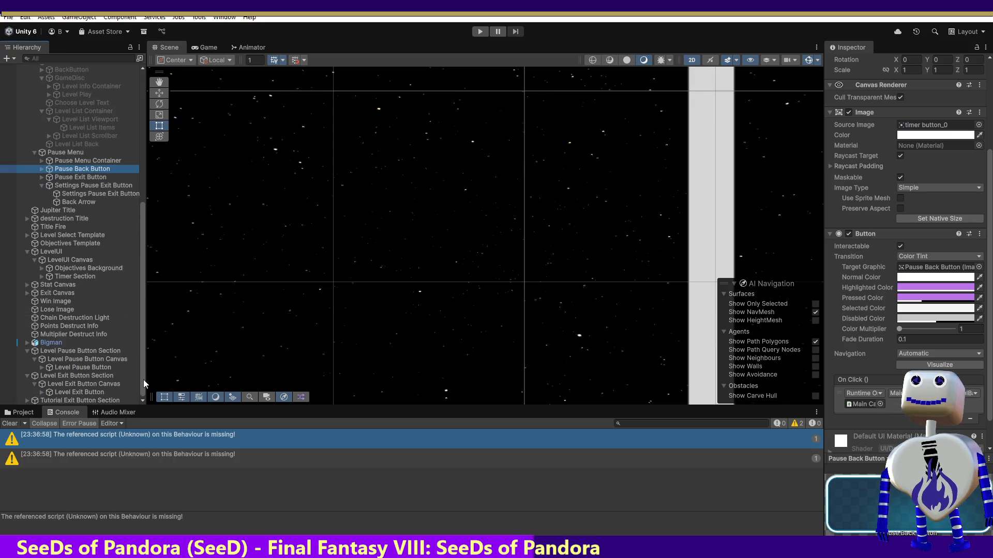
left_click(86, 401)
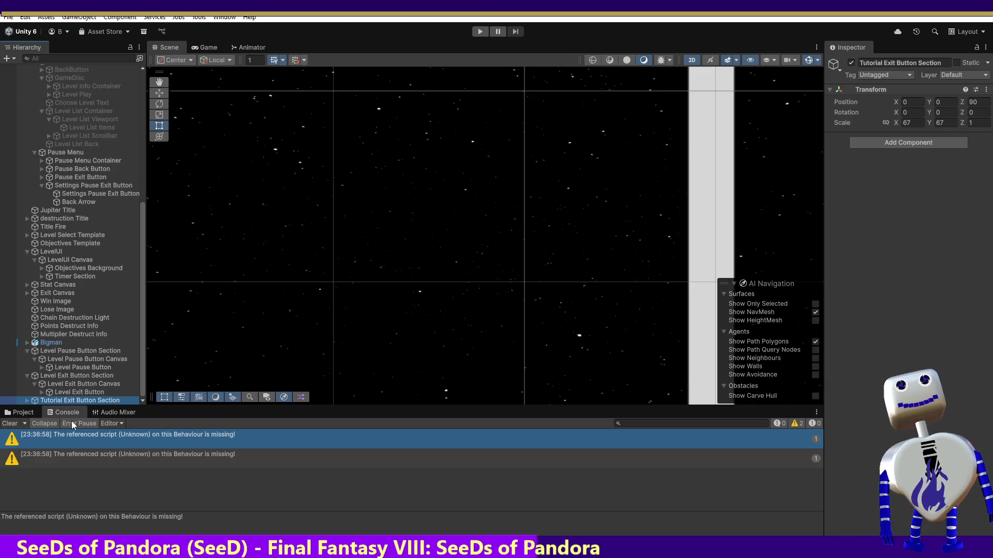
left_click(27, 402)
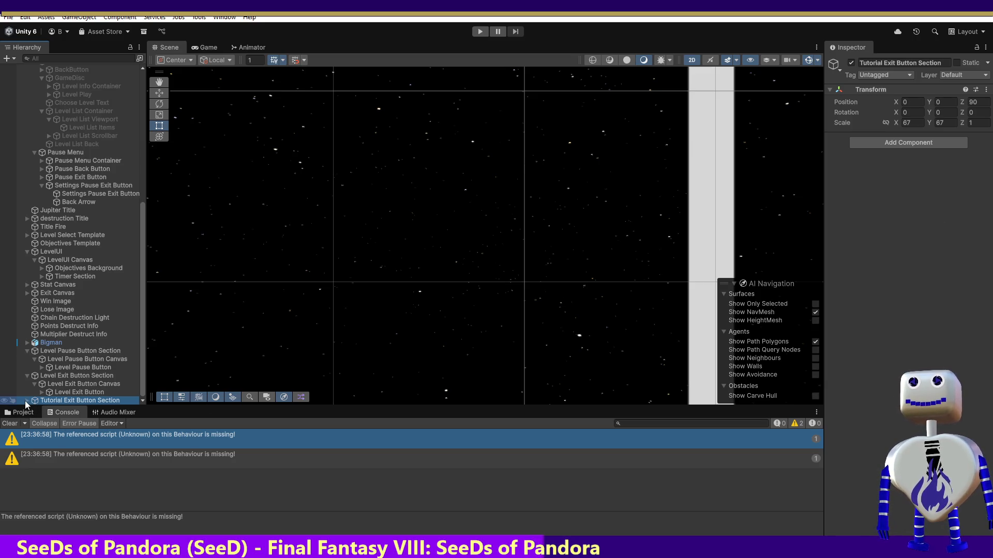
left_click_drag(143, 376, 142, 385)
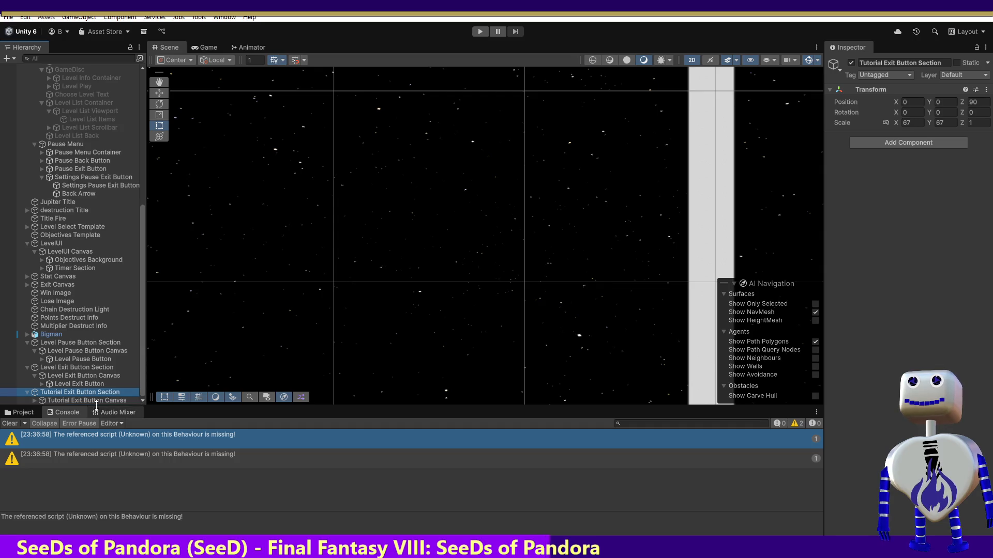
scroll(62, 402, "down", 1)
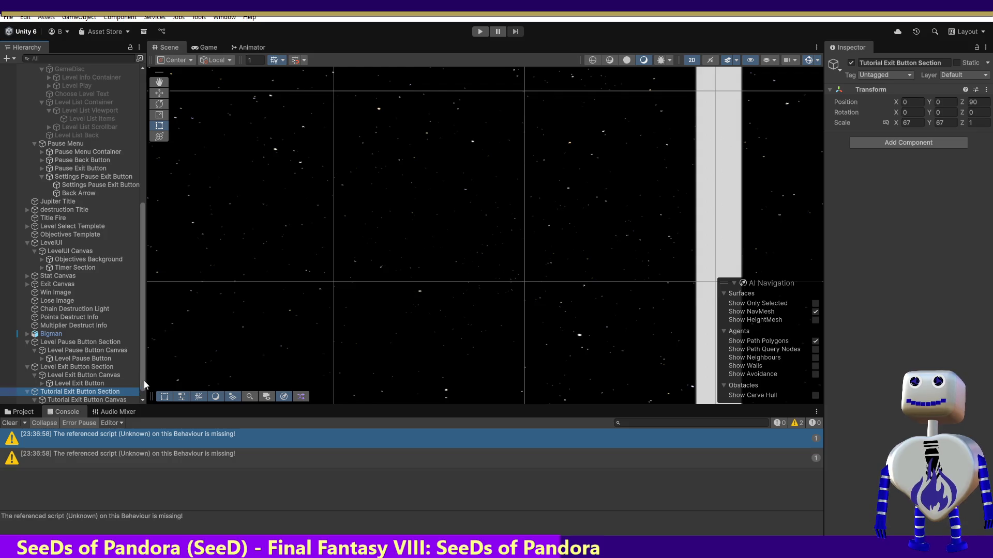
left_click_drag(144, 391, 141, 392)
scroll(103, 398, "down", 1)
left_click(105, 401)
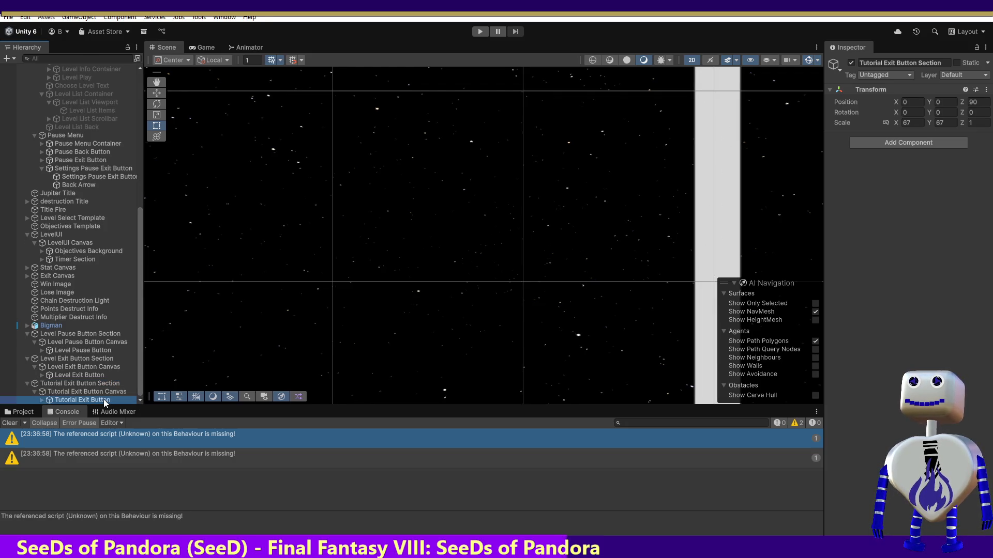
left_click_drag(989, 287, 989, 394)
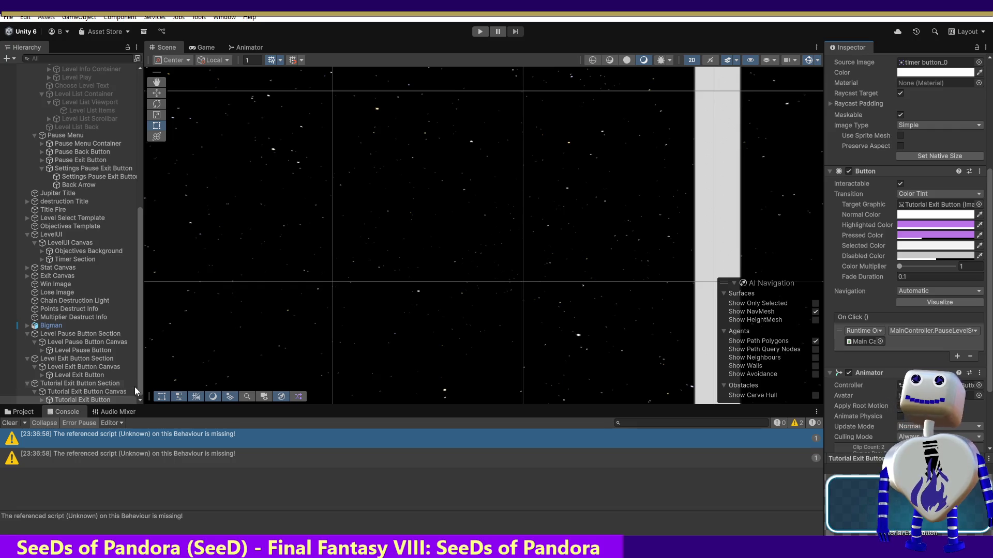
Inspect the Settings Pause Exit Button's On Click handlers, then return to MainController.cs
left_click(90, 177)
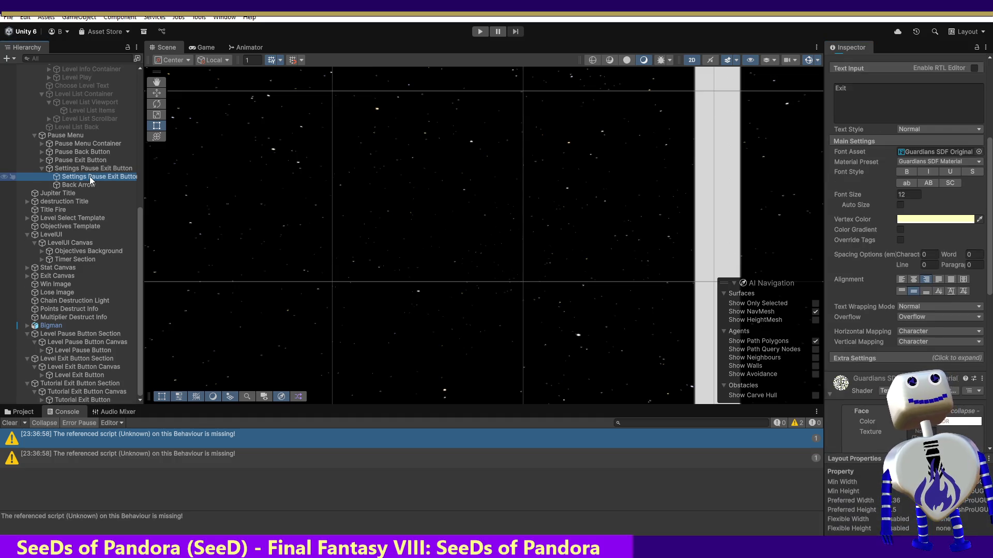
left_click(90, 169)
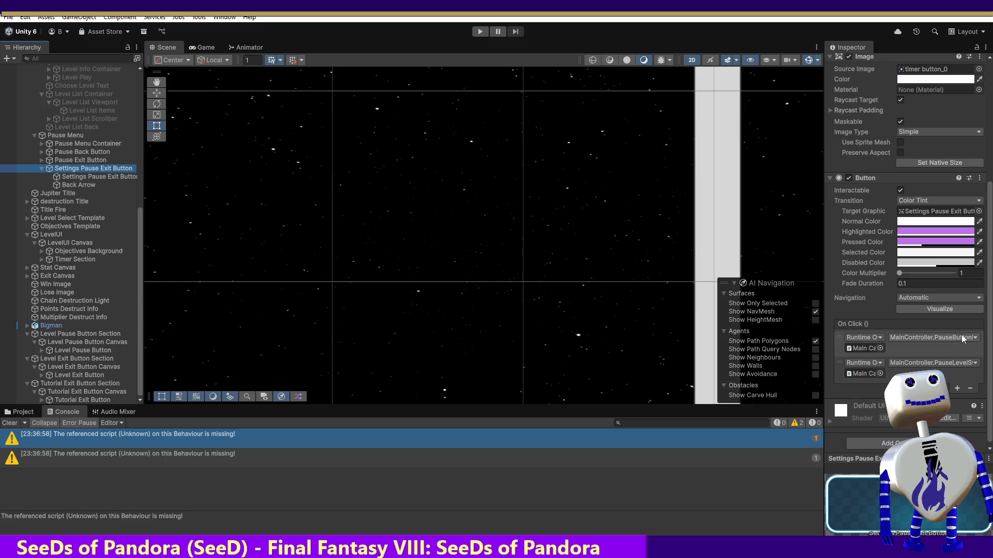
key("alt+Tab")
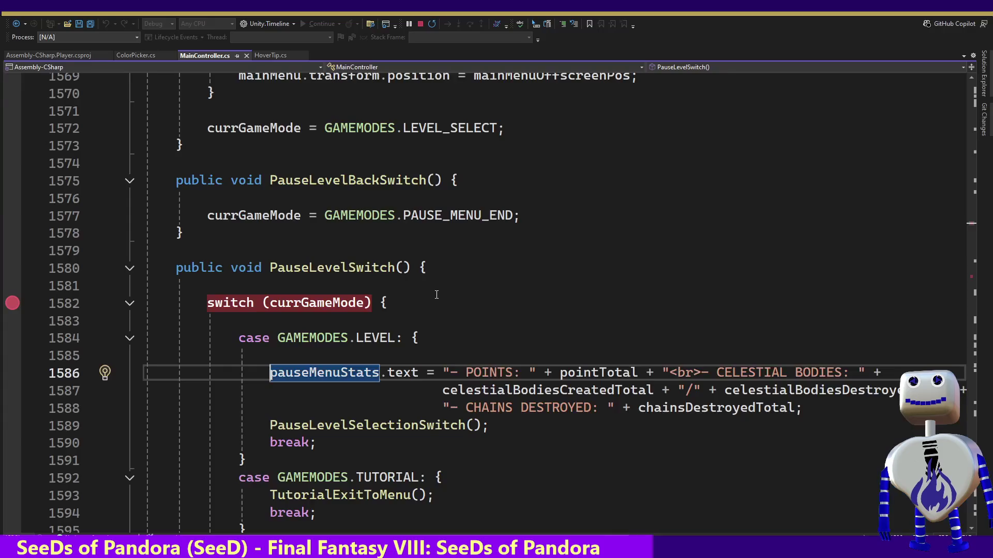
Navigate to PauseButtonReset in MainController.cs and place the caret inside its parentheses
left_click(695, 66)
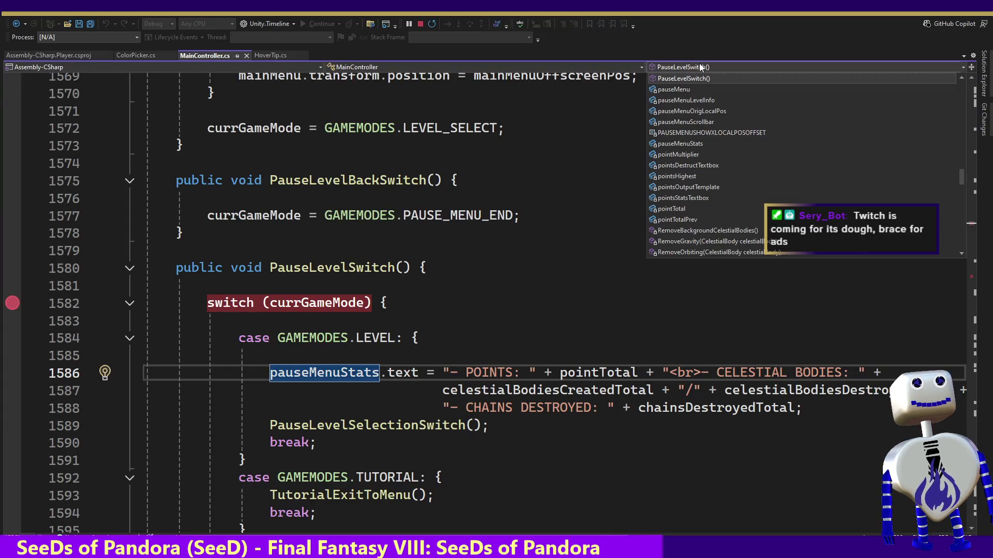
key("ctrl+minus")
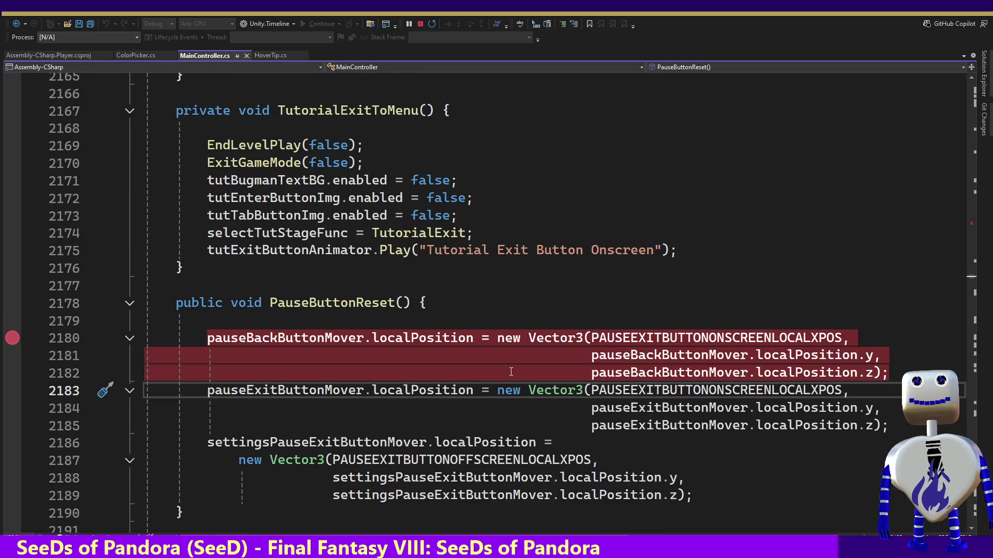
mouse_move(370, 458)
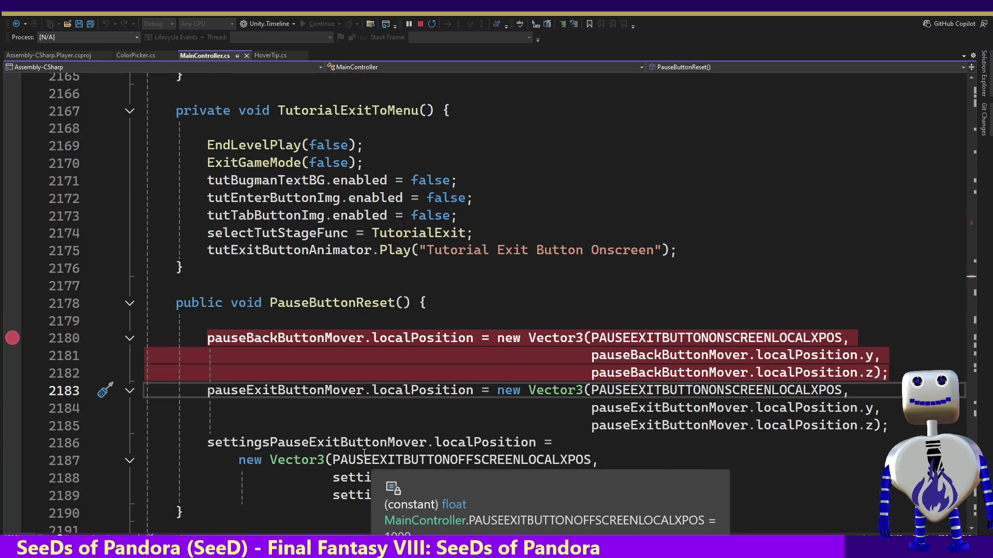
left_click(455, 337)
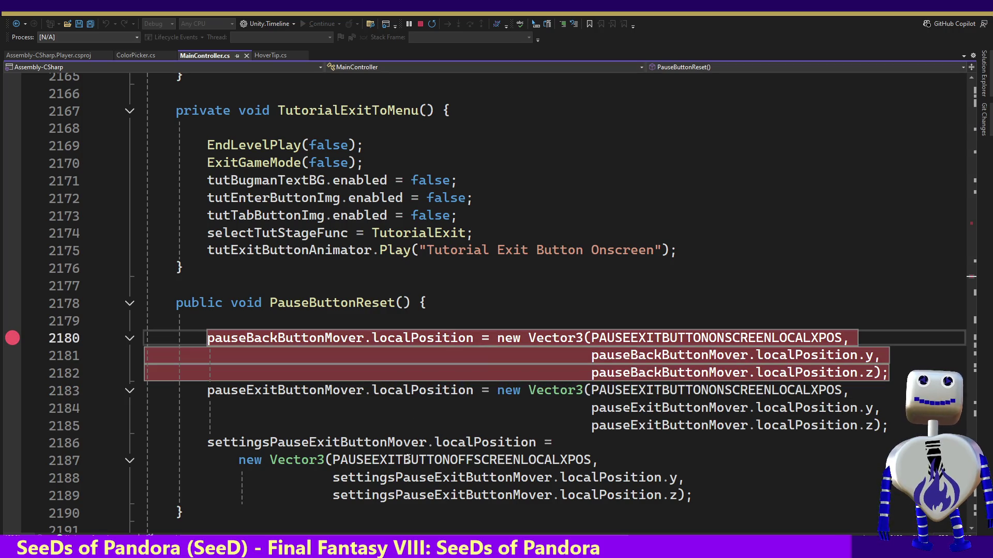
left_click(431, 460)
double_click(431, 460)
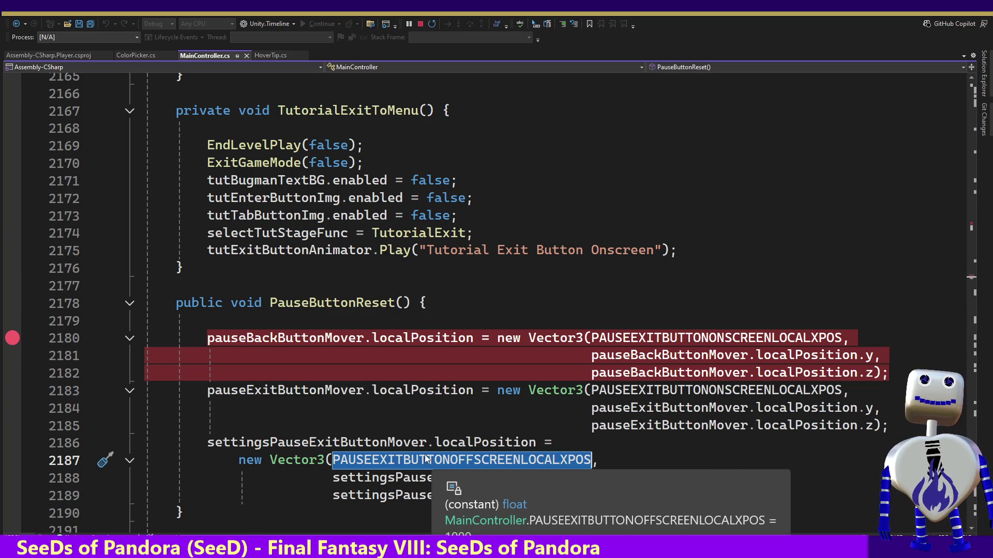
left_click(402, 303)
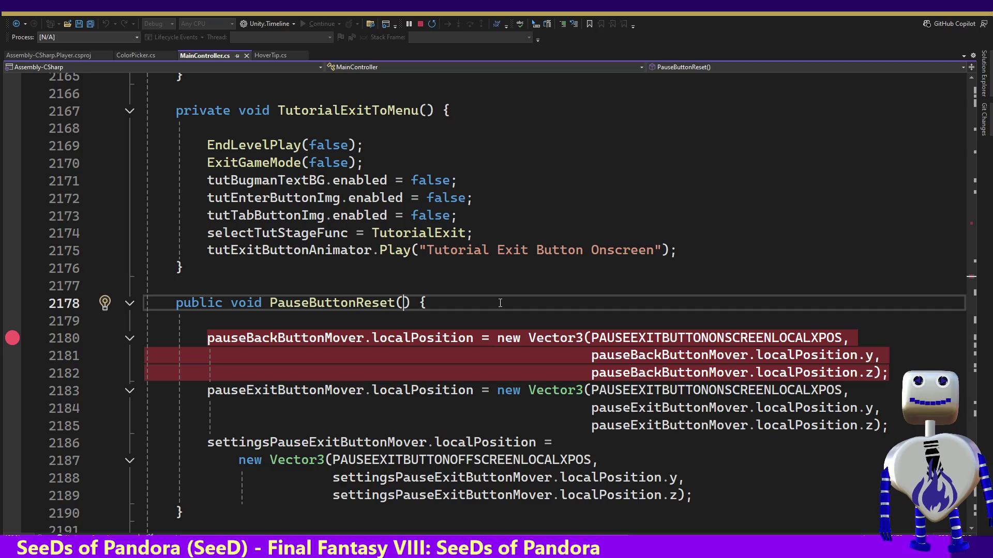
Add a bool isSettingsMenu parameter and an if (isSettingsMenu) line above the exit button reset
type("B")
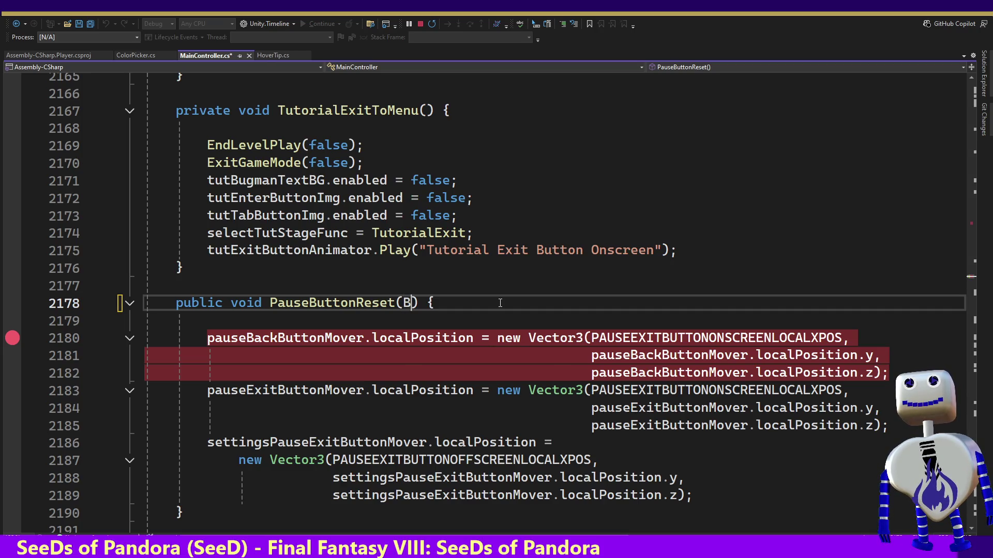
key("BackSpace")
type("bool ")
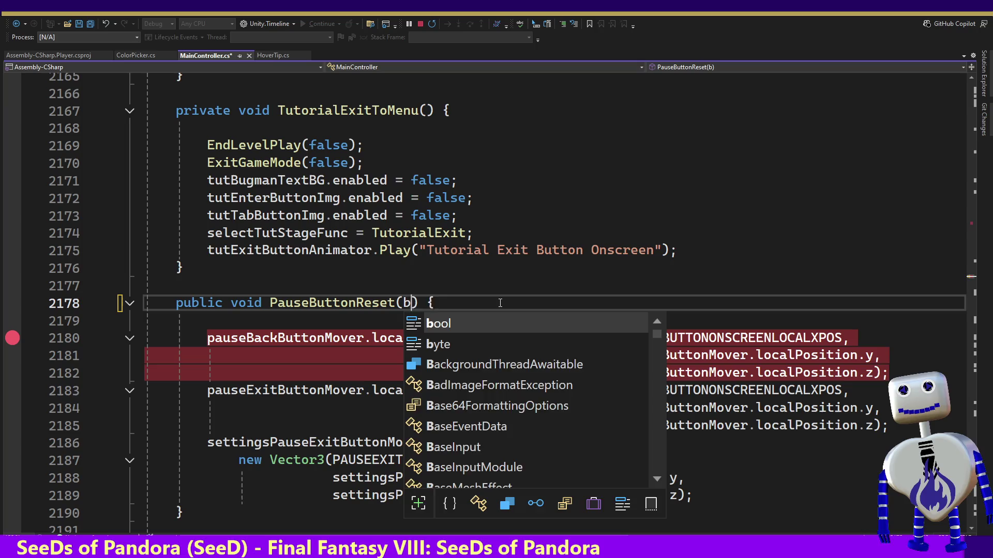
type("is")
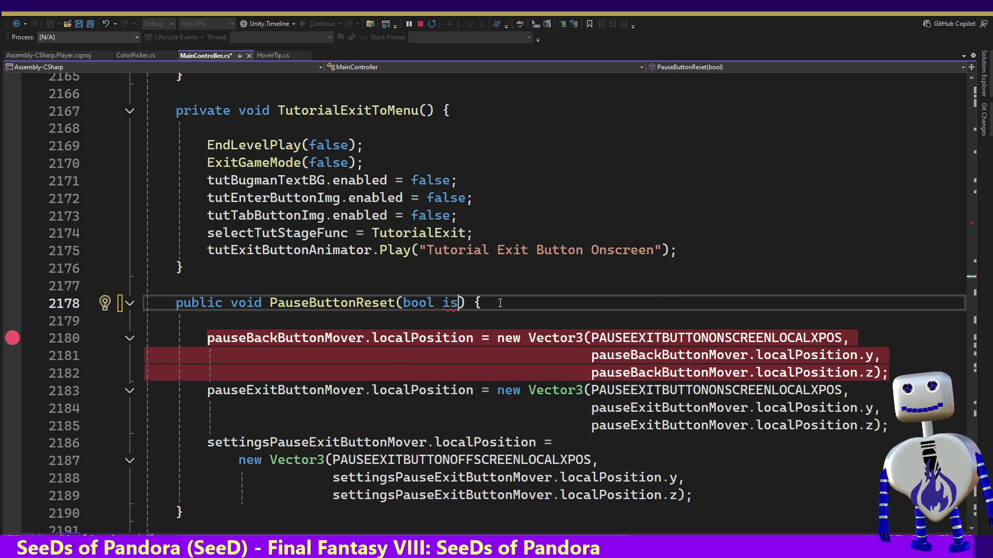
type("Settings")
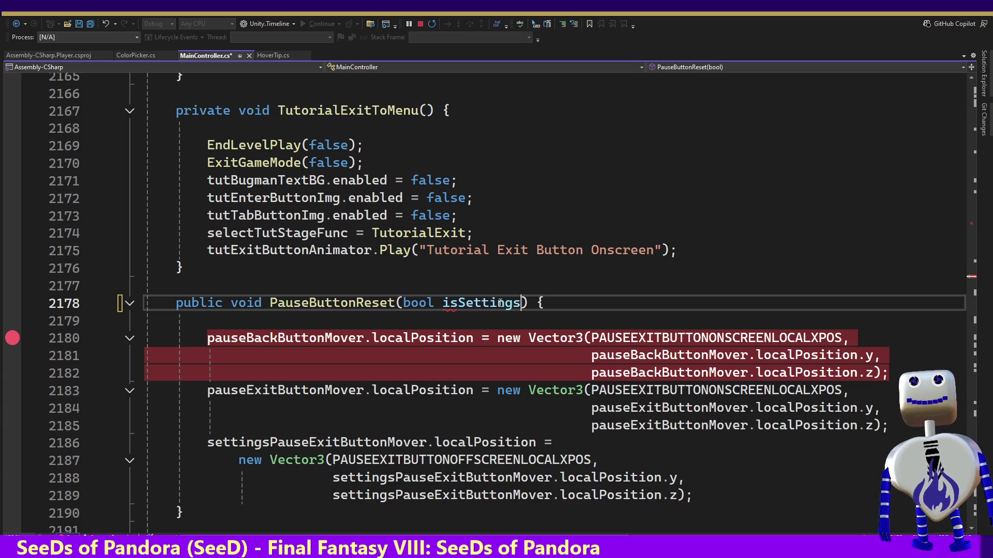
type("Menu")
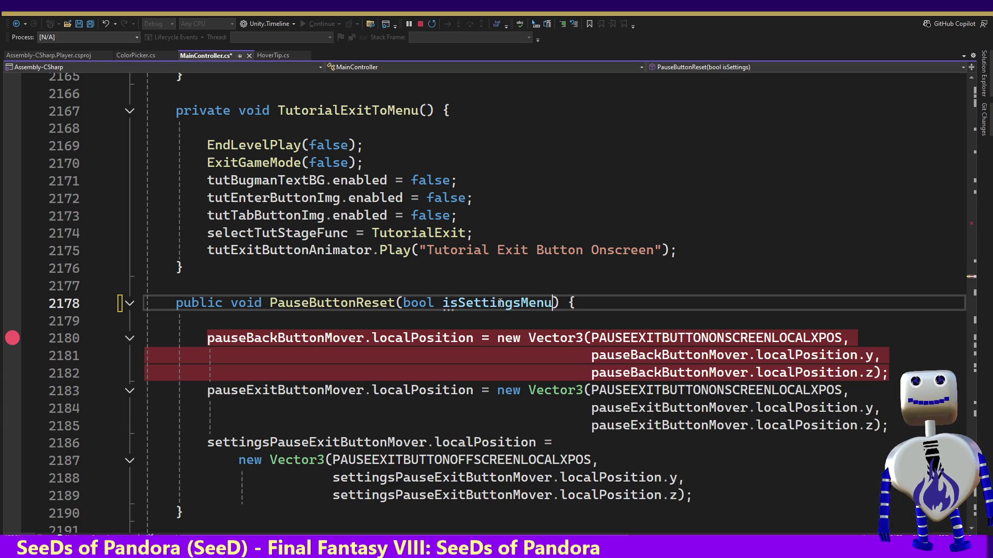
key("Down")
key("Down")
key("Down")
key("Down")
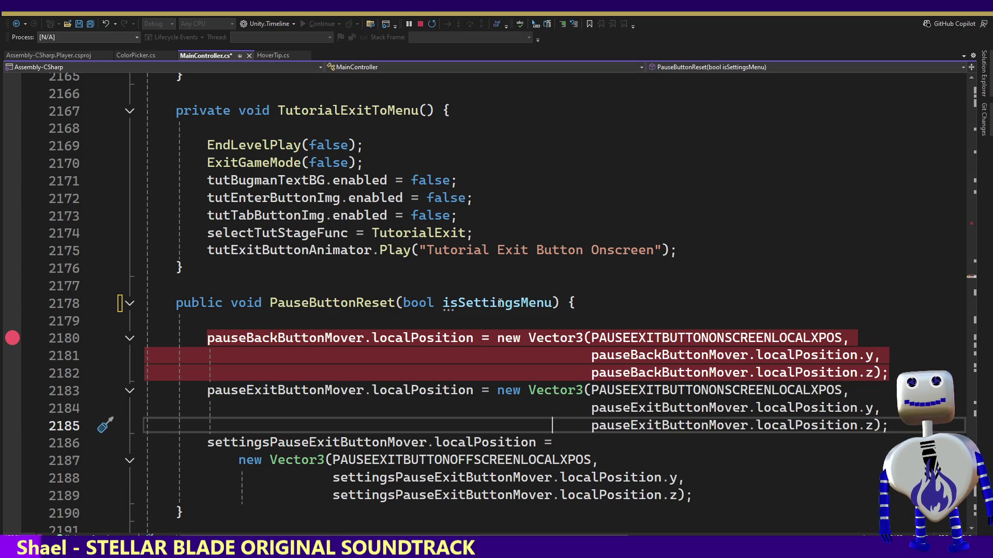
key("Return")
key("Return")
type("if (")
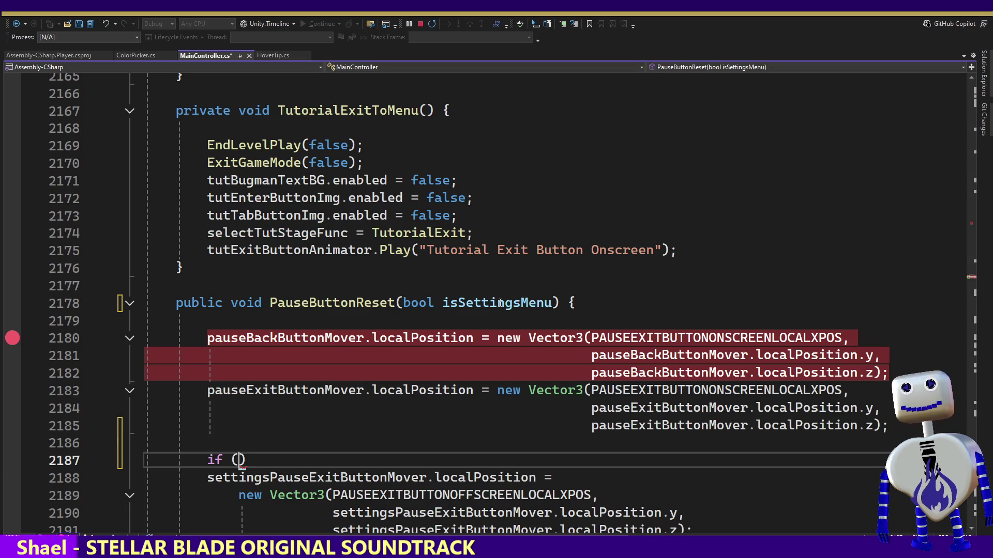
type("b")
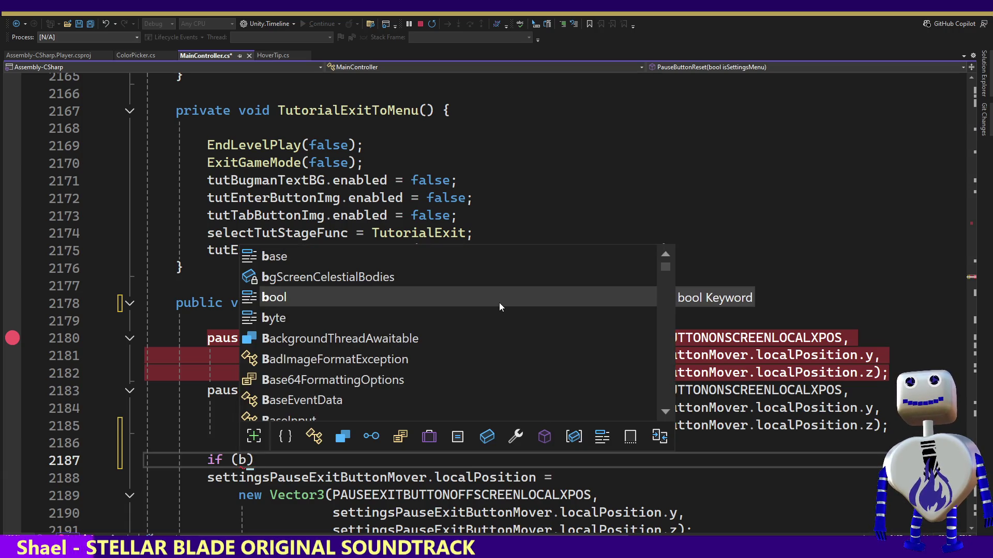
key("BackSpace")
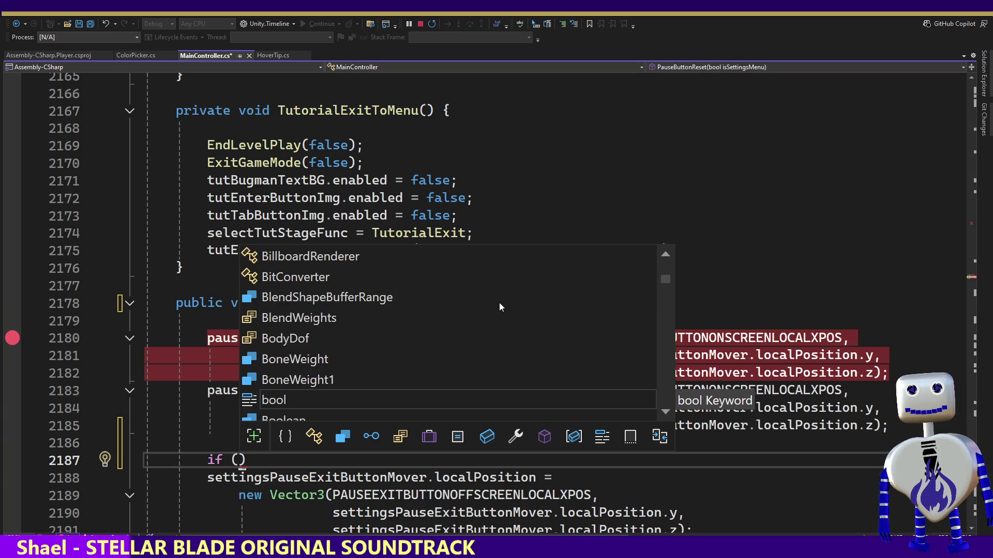
type("is")
key("Tab")
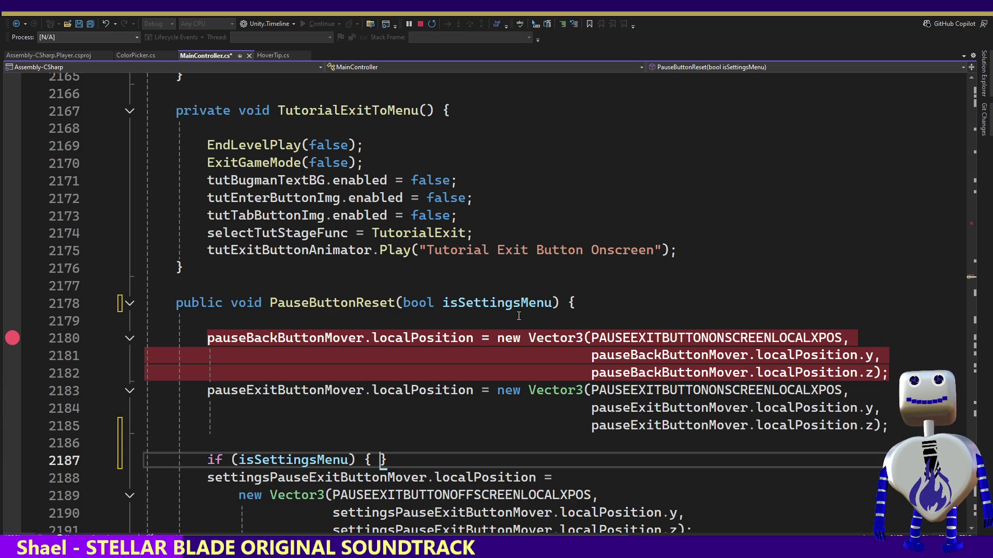
Rename the parameter and its condition to isForSettingsMenu
left_click(459, 302)
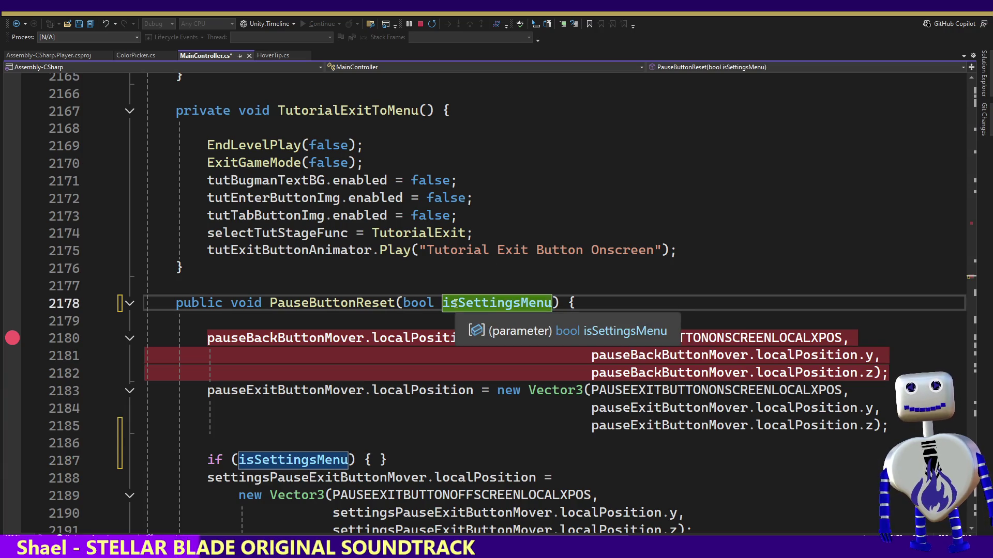
key("ctrl+r")
key("ctrl+r")
type("For")
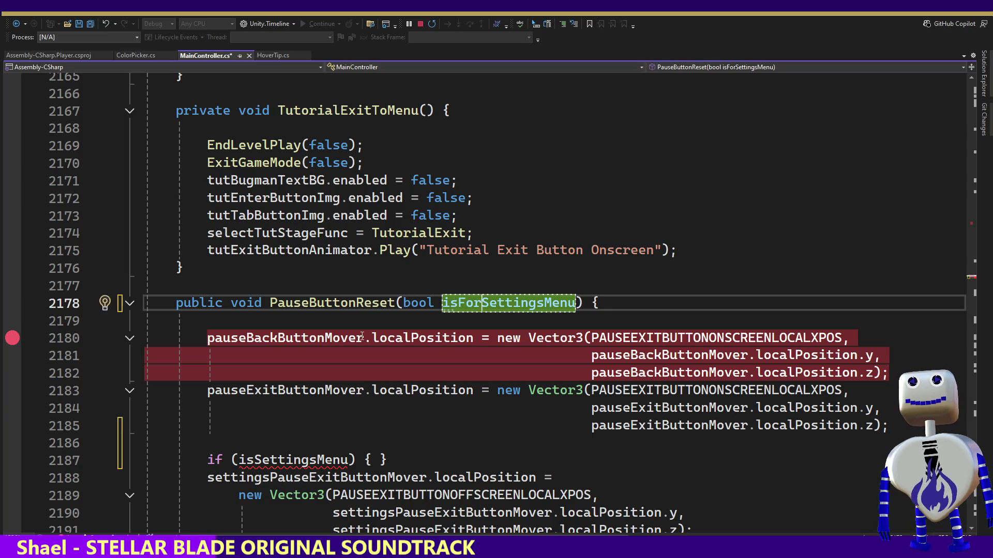
left_click(254, 459)
type("F")
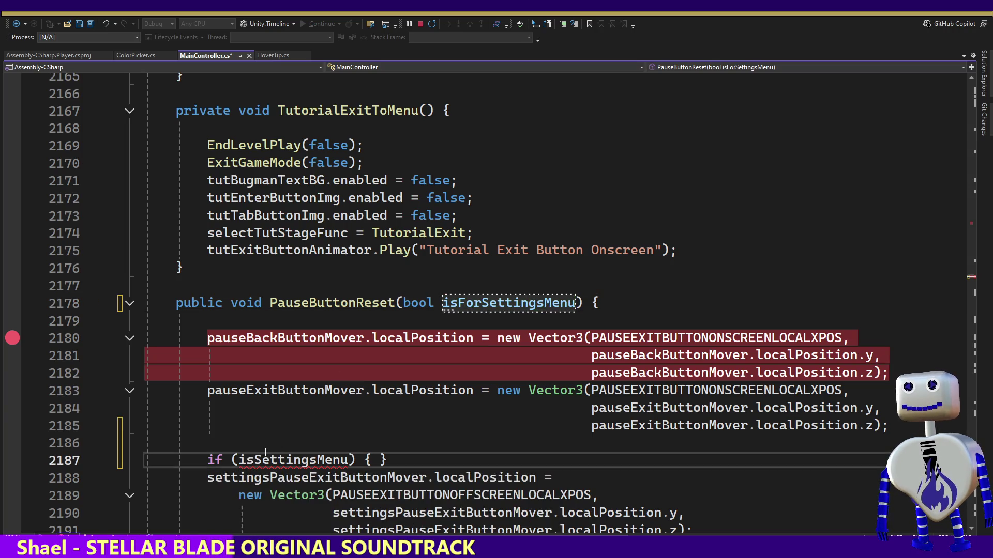
type("or")
key("End")
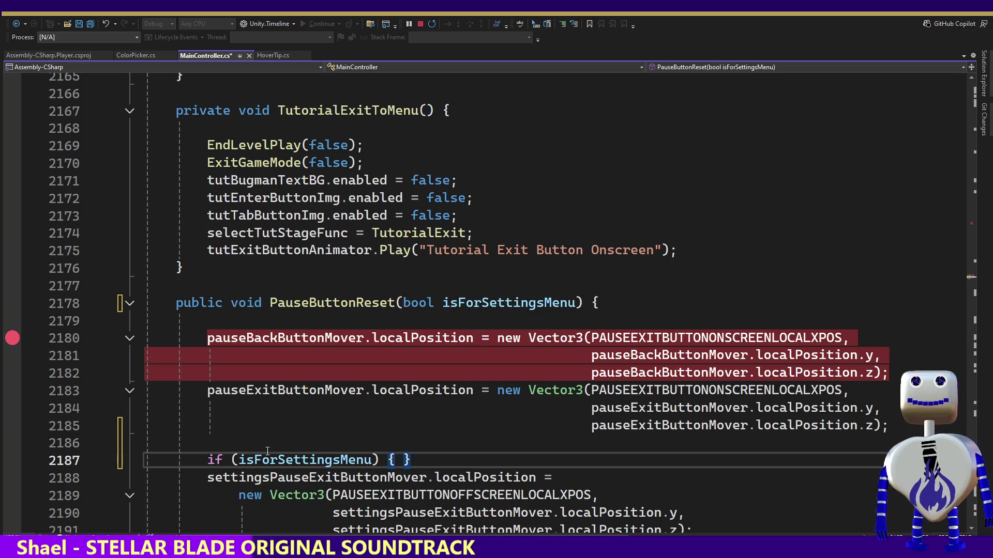
Indent the settingsPauseExitButtonMover reset into the if block, add its closing brace, and save
key("Right")
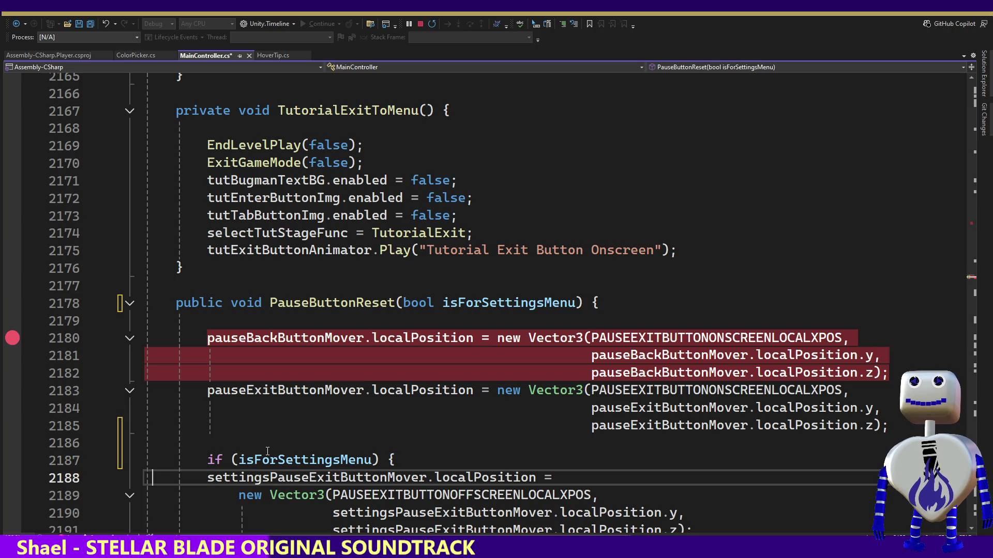
key("shift+Down")
key("shift+Down")
key("shift+Down")
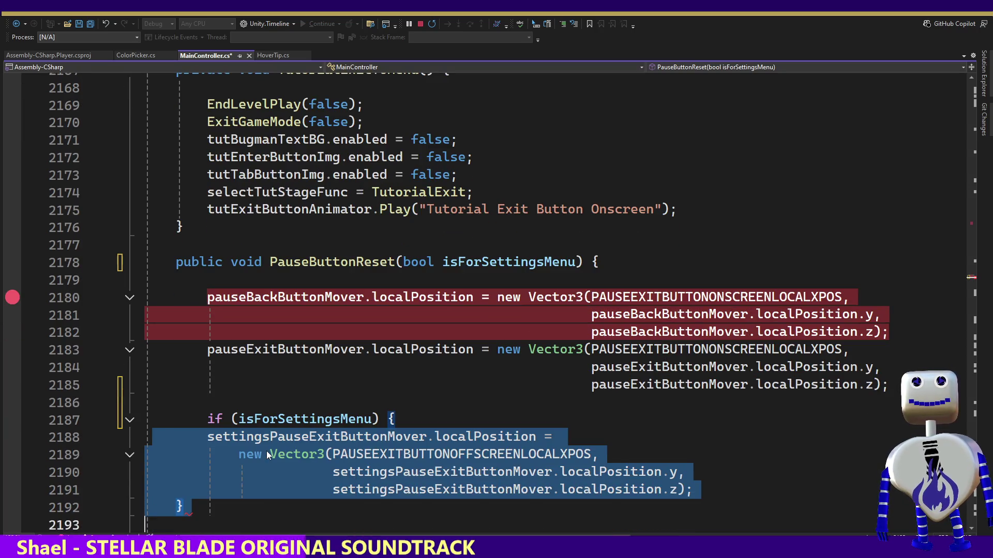
key("shift+Left")
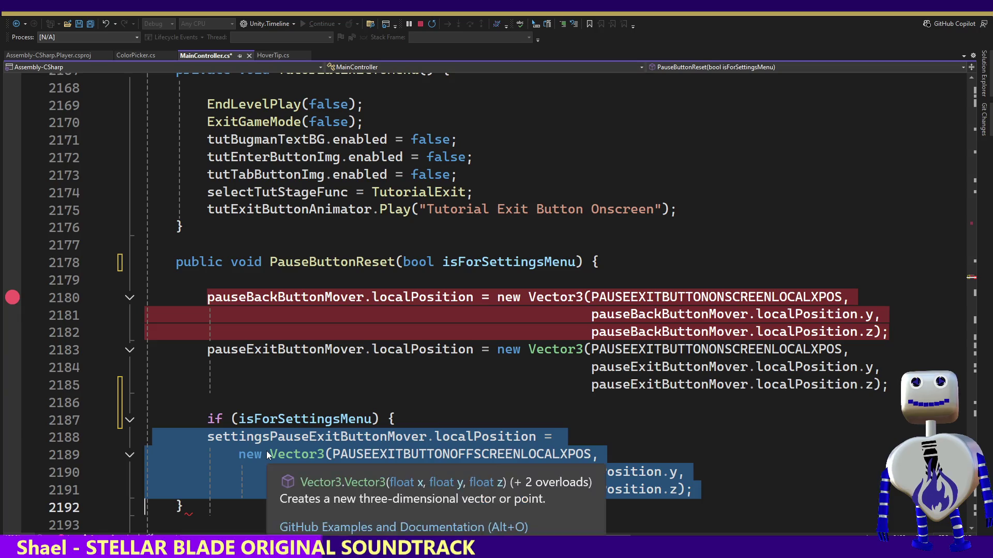
key("Tab")
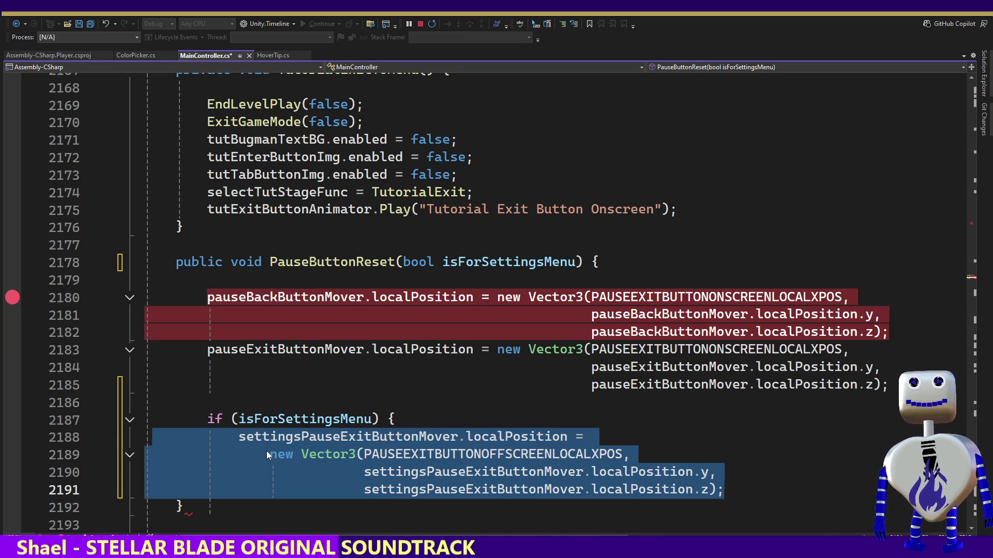
key("Up")
key("Up")
key("Up")
key("Return")
key("Down")
key("Down")
key("Down")
key("Down")
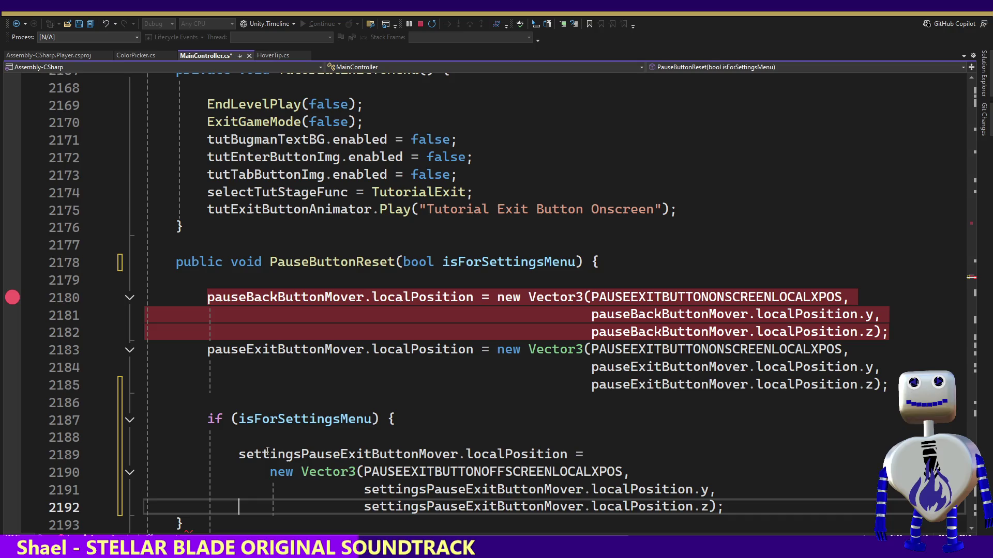
key("Return")
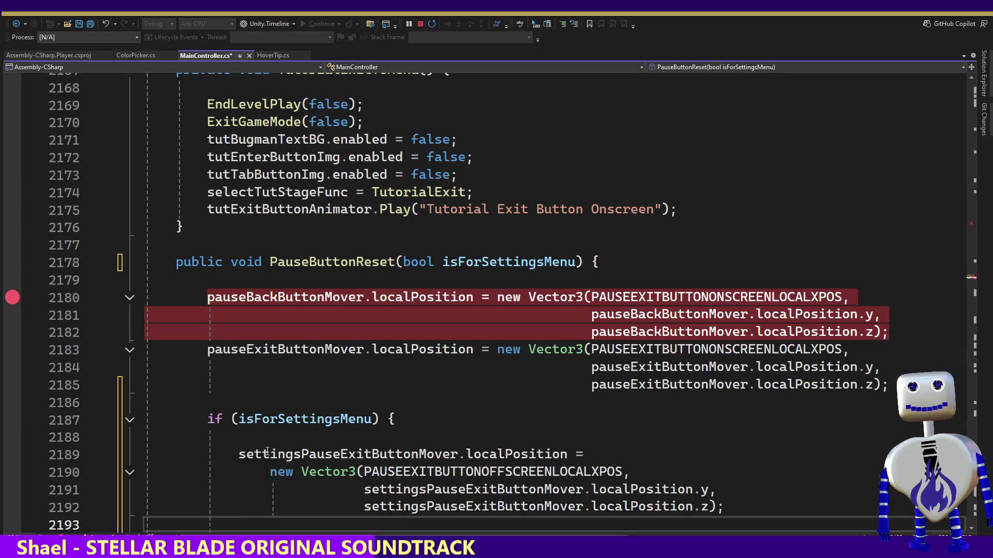
type("}")
key("ctrl+z")
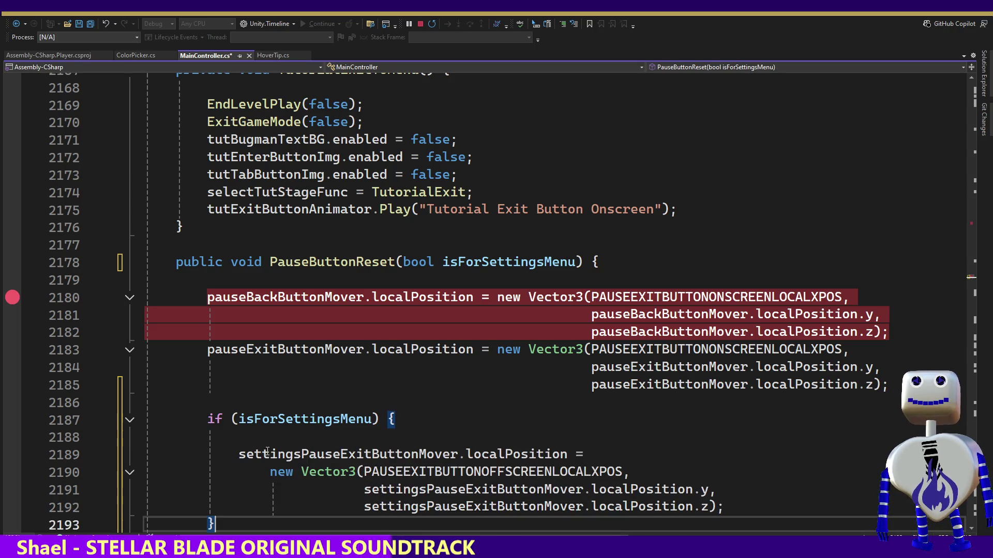
key("Up")
key("Up")
key("Up")
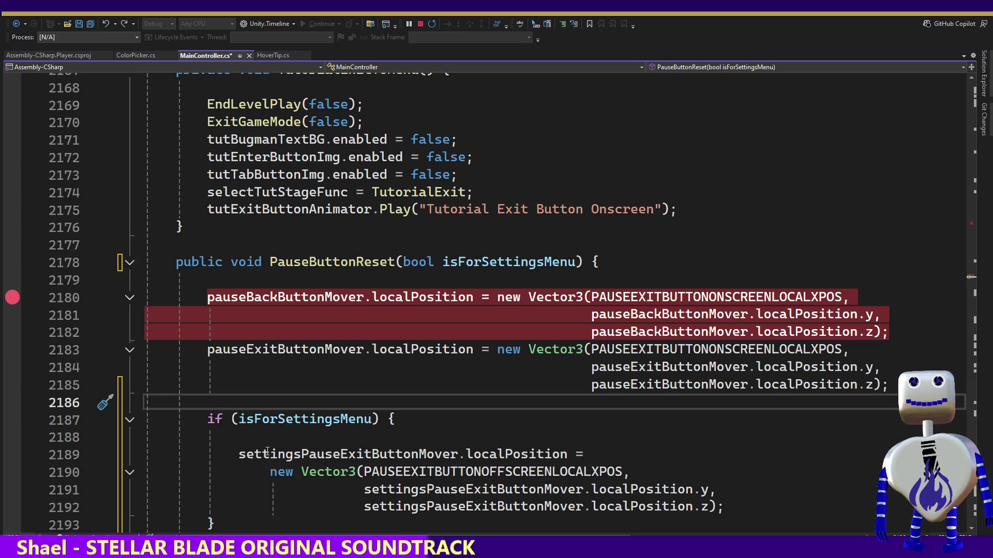
key("ctrl+s")
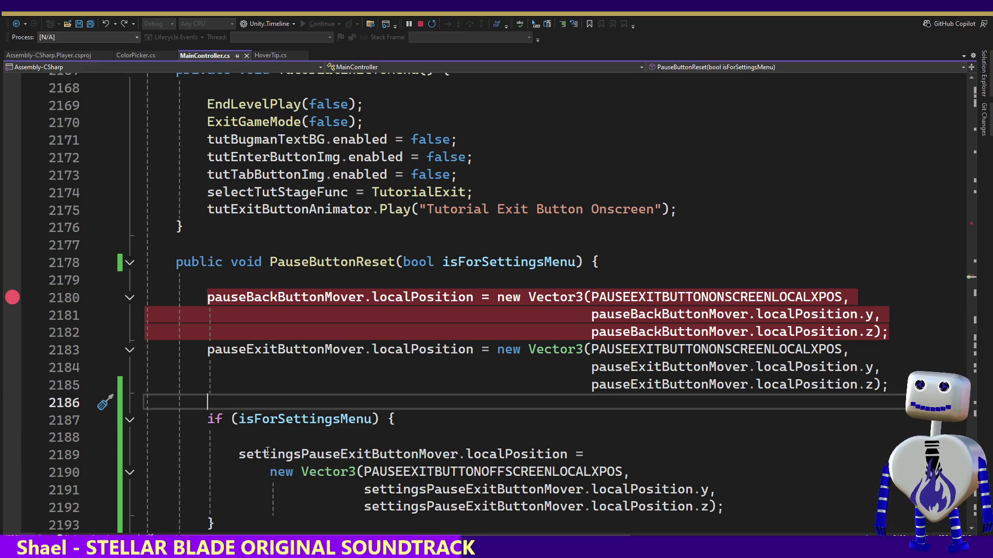
Switch from the edited PauseButtonReset code back to the running Unity editor
mouse_move(470, 472)
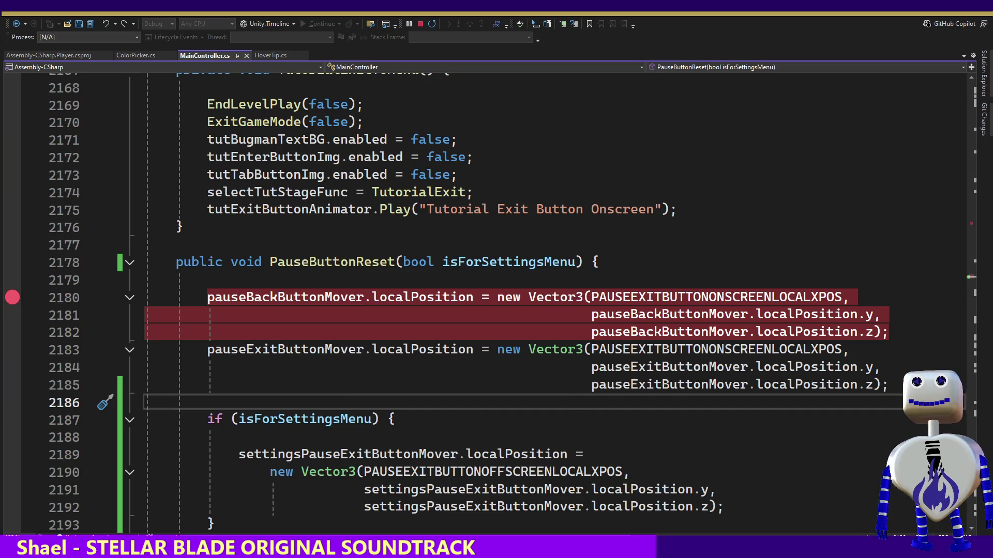
key("alt+Tab")
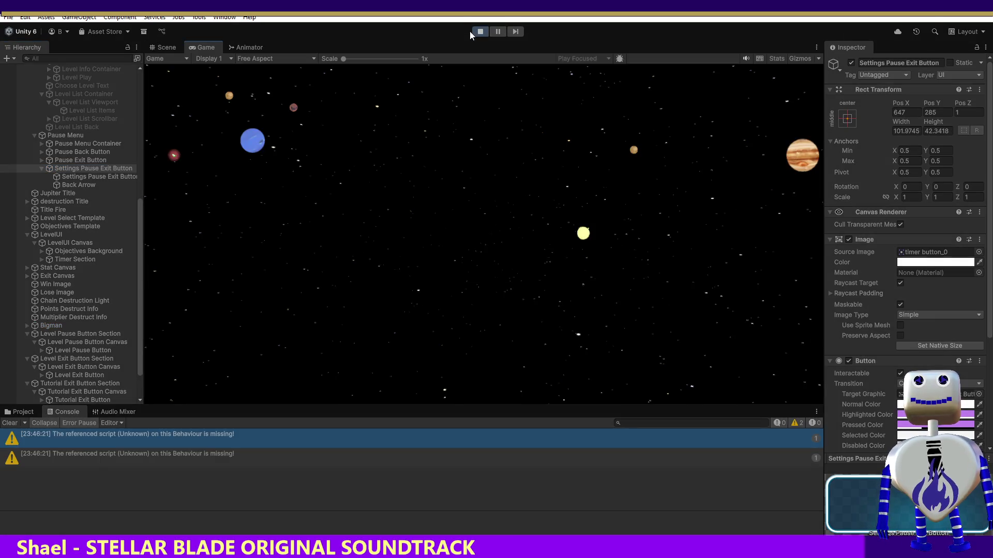
Stop the running game and glance at the code before returning to Unity
left_click(480, 32)
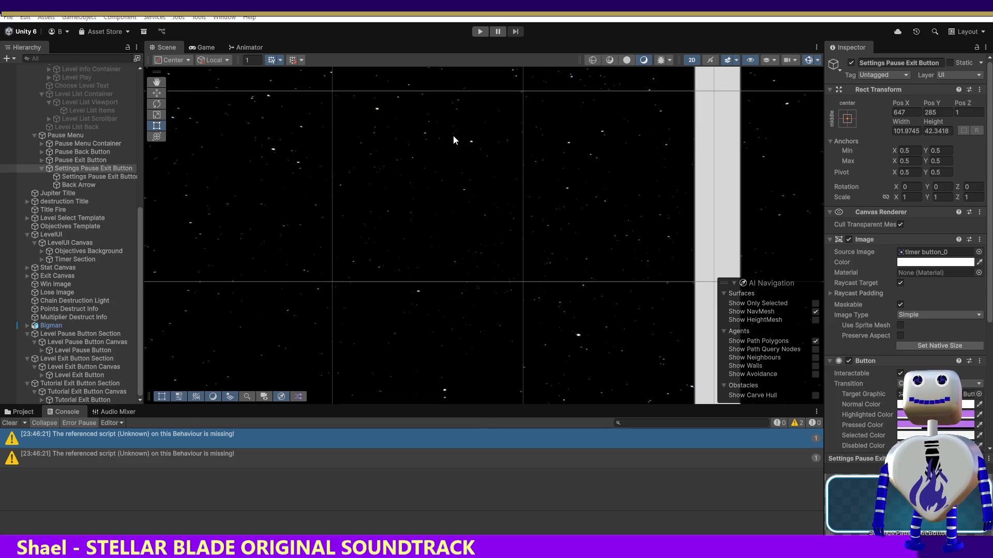
key("alt+Tab")
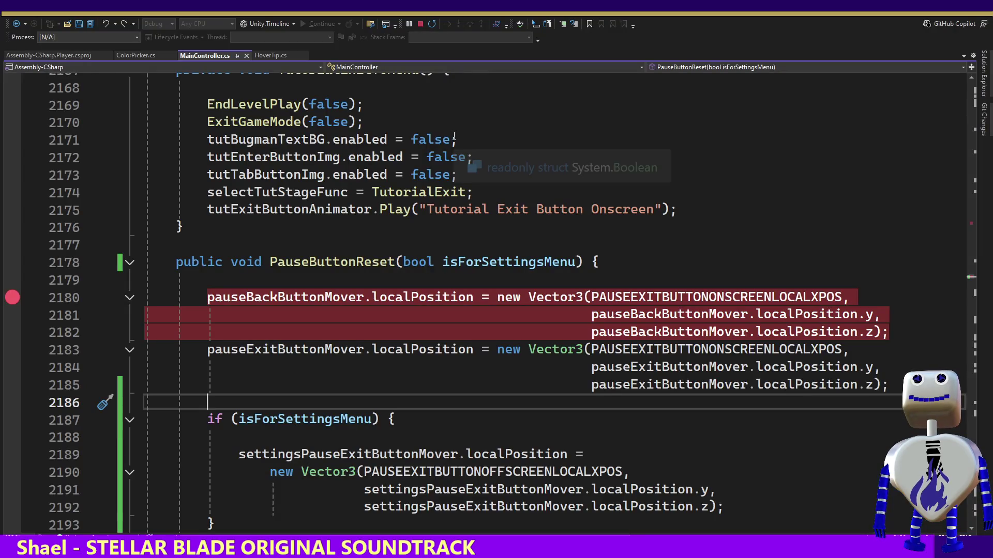
key("alt+Tab")
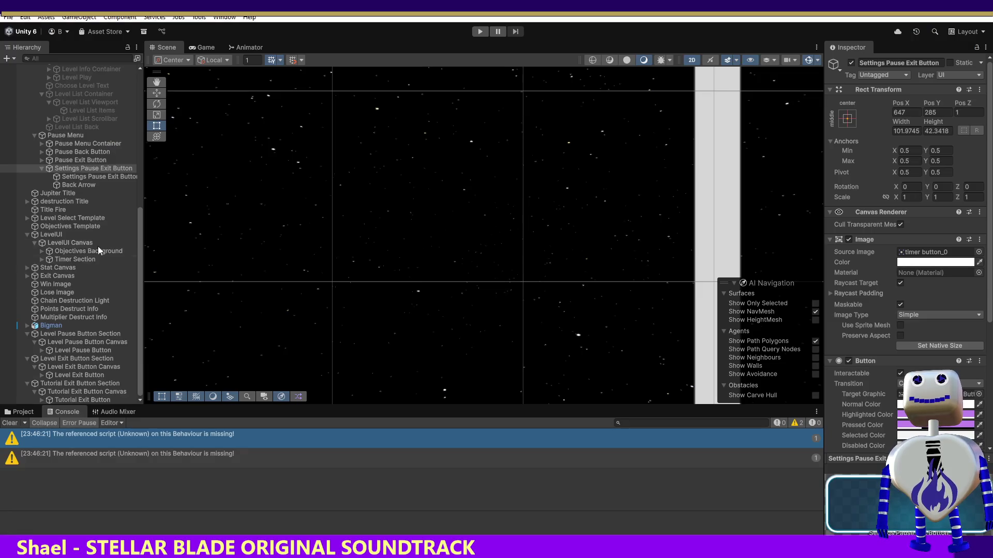
Set Settings Pause Exit Button's first On Click to MainController.PauseButtonReset, ticked true
left_click(87, 177)
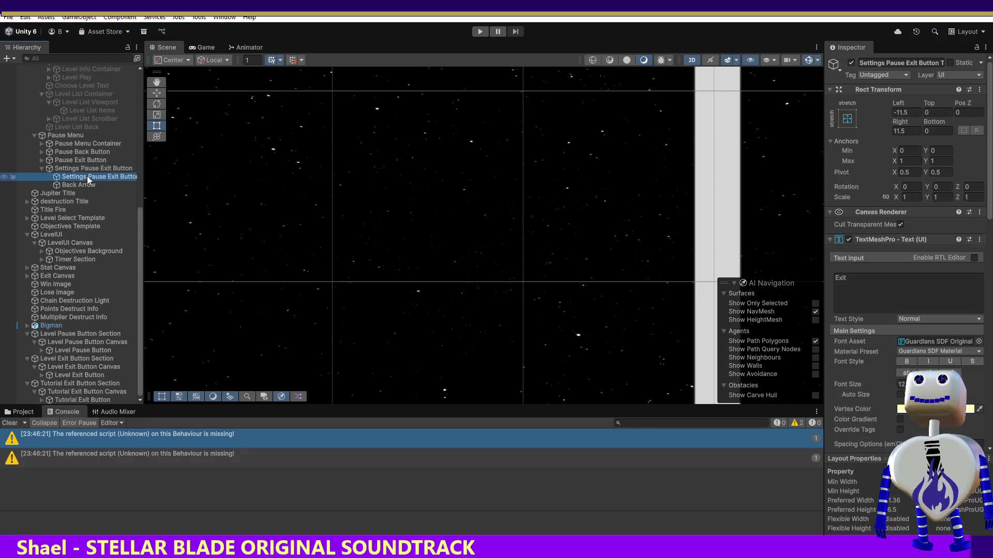
left_click(83, 168)
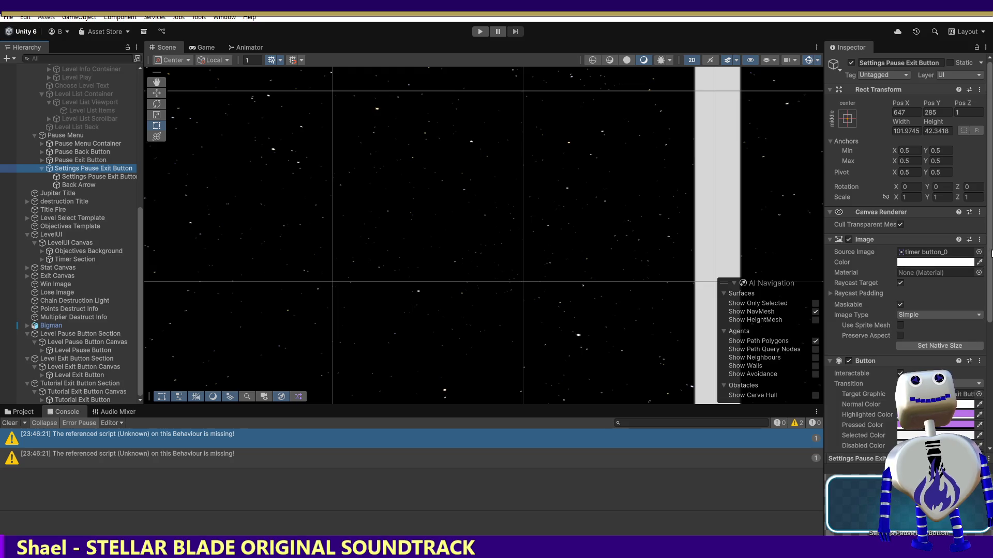
left_click_drag(989, 253, 983, 421)
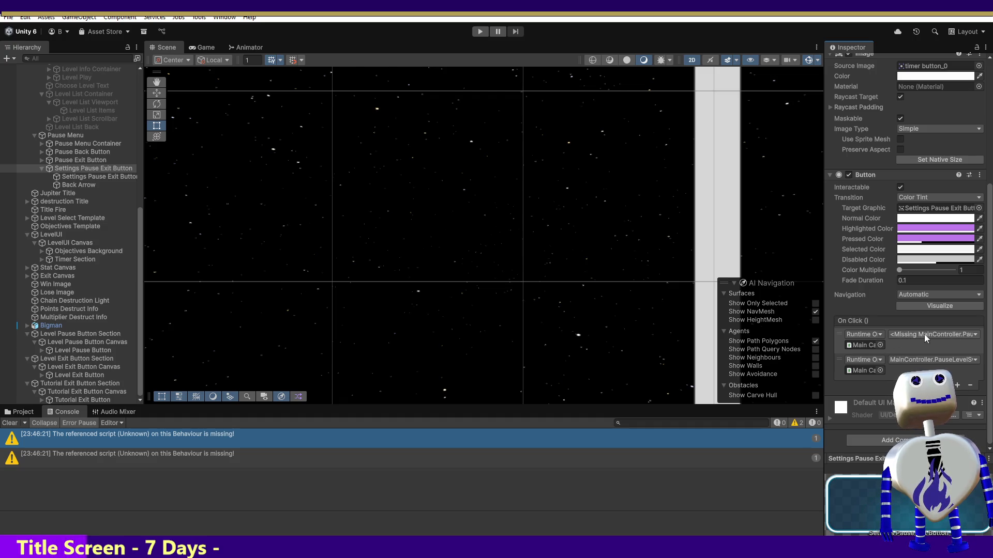
left_click(913, 334)
mouse_move(930, 406)
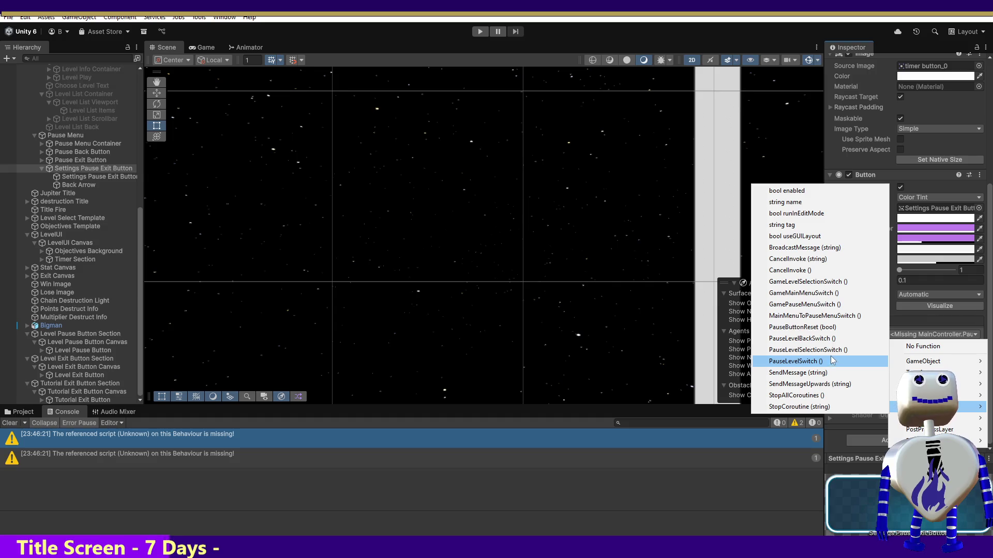
left_click(828, 327)
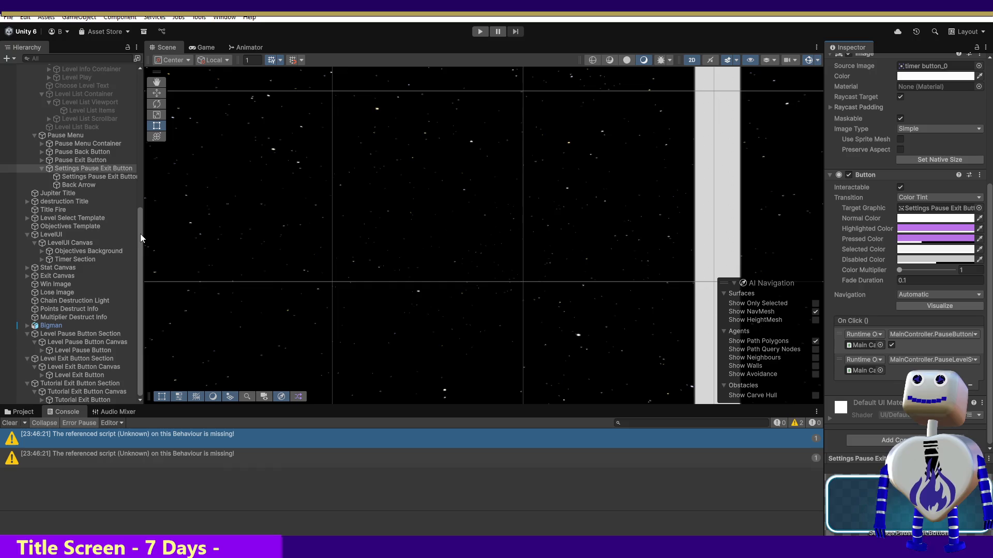
Add a Tutorial Exit Button On Click entry calling Main Camera's MainController.PauseButtonReset (false), then press Play
left_click(84, 397)
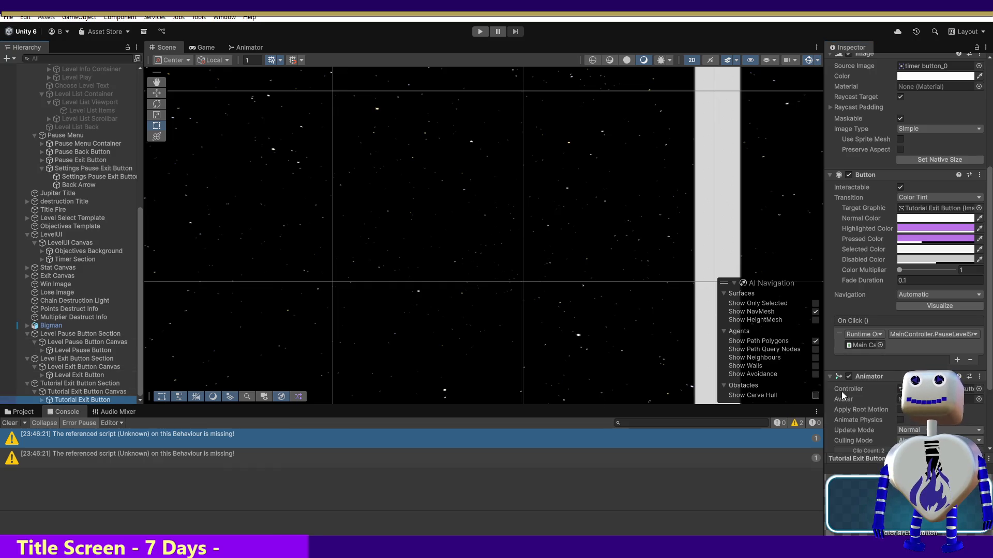
left_click(958, 359)
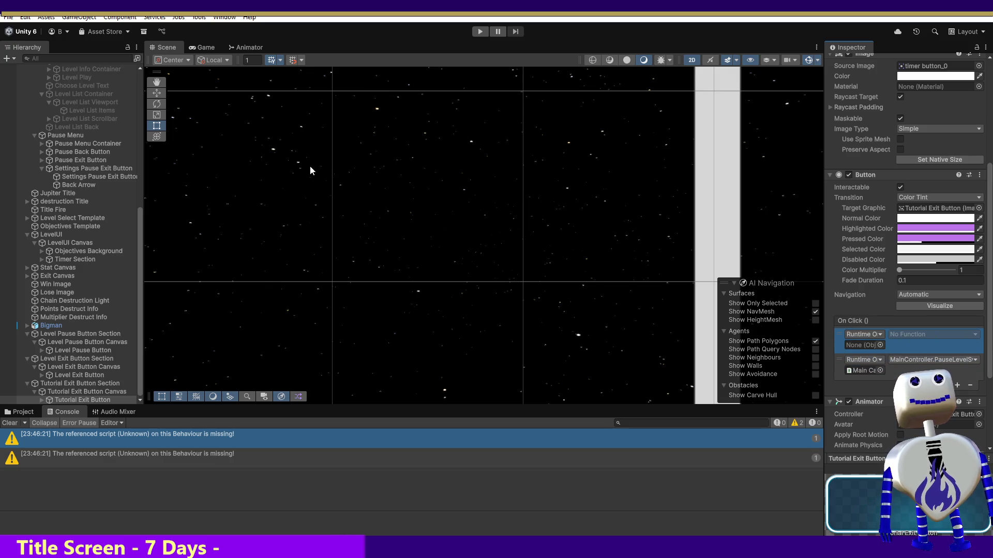
left_click_drag(141, 224, 138, 76)
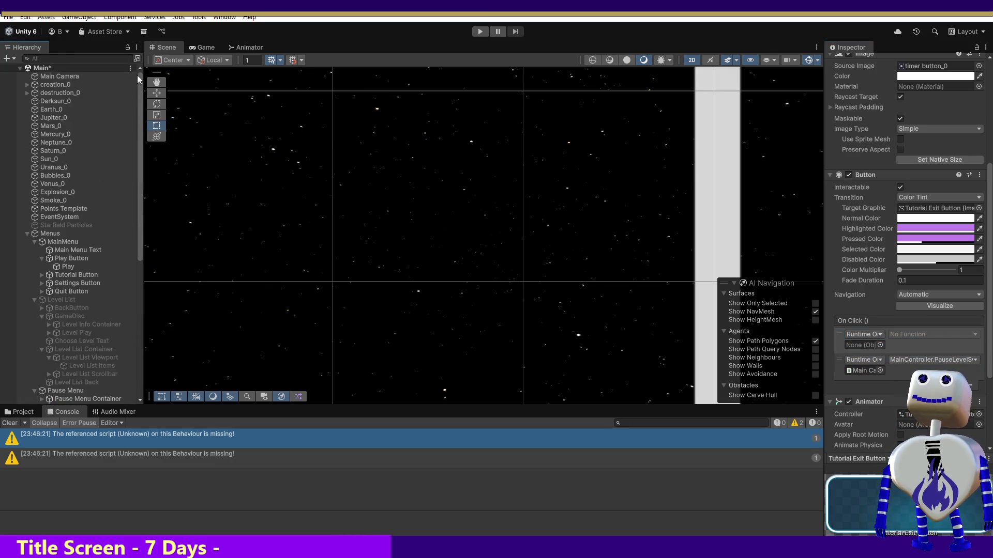
mouse_move(51, 76)
left_mouse_down()
mouse_move(296, 168)
mouse_move(858, 349)
mouse_move(829, 335)
left_mouse_up()
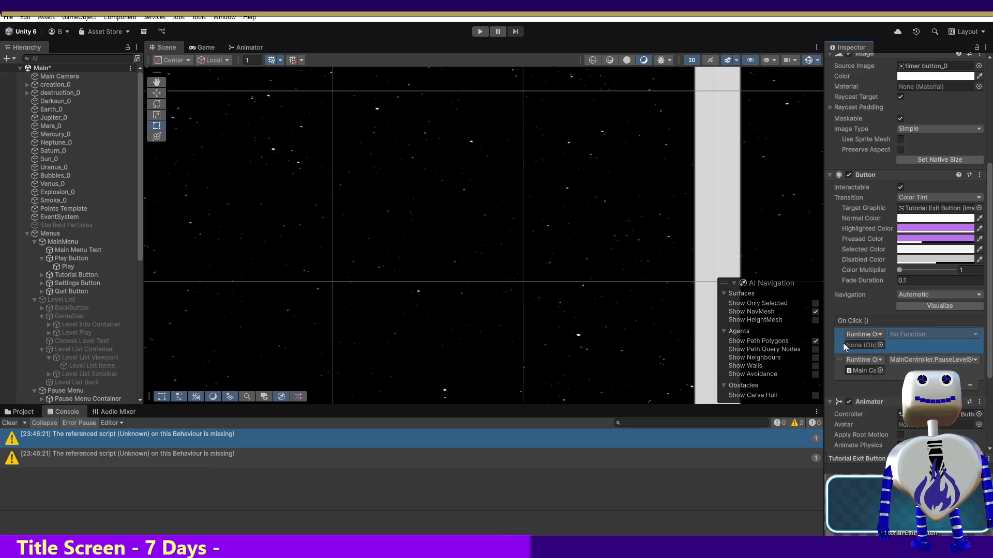
mouse_move(80, 75)
left_mouse_down()
mouse_move(554, 188)
mouse_move(886, 330)
mouse_move(866, 345)
left_mouse_up()
left_click(903, 335)
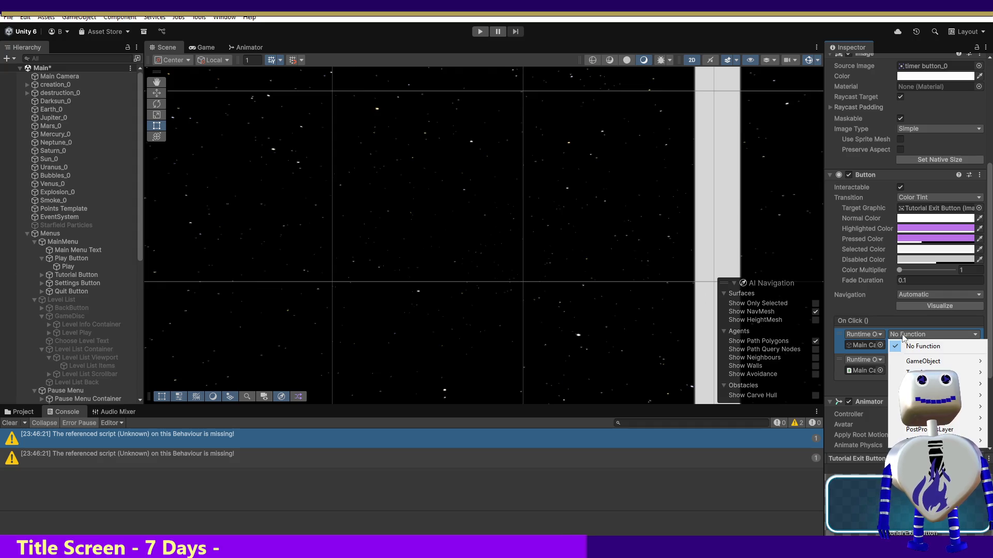
mouse_move(910, 372)
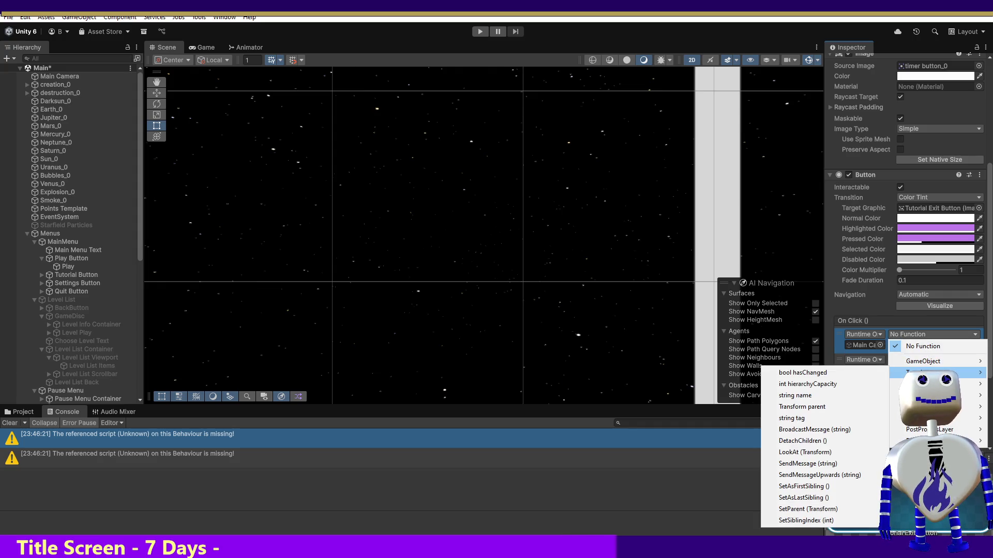
mouse_move(931, 407)
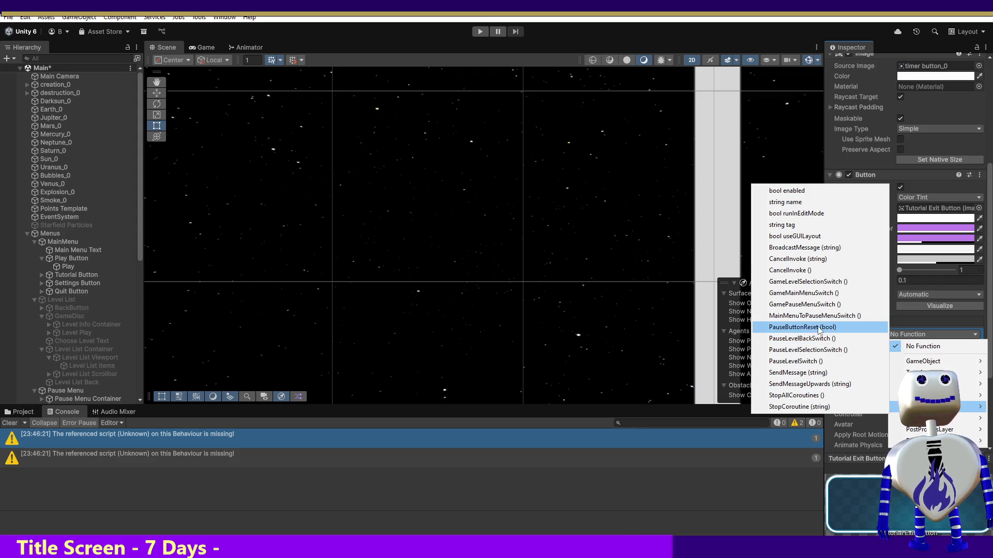
left_click(801, 327)
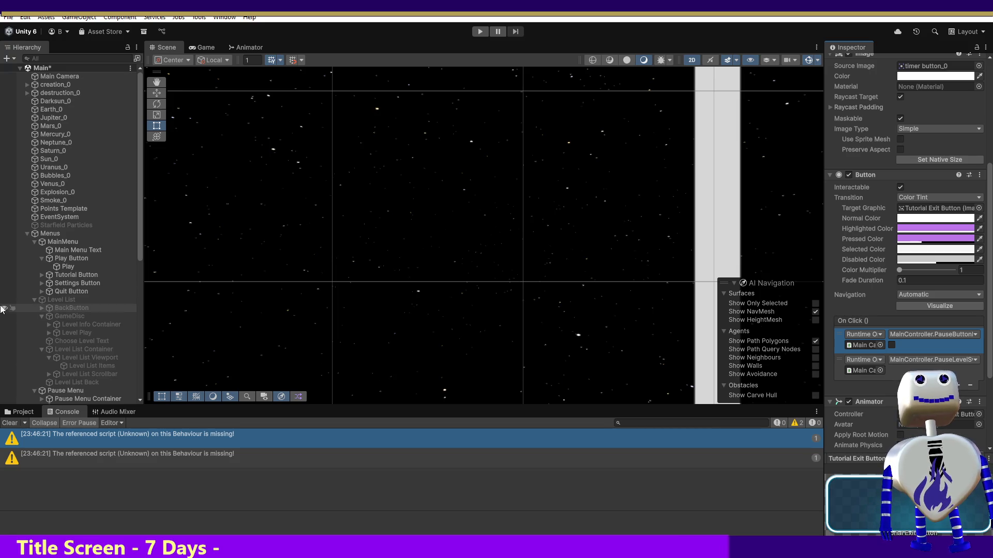
left_click(479, 31)
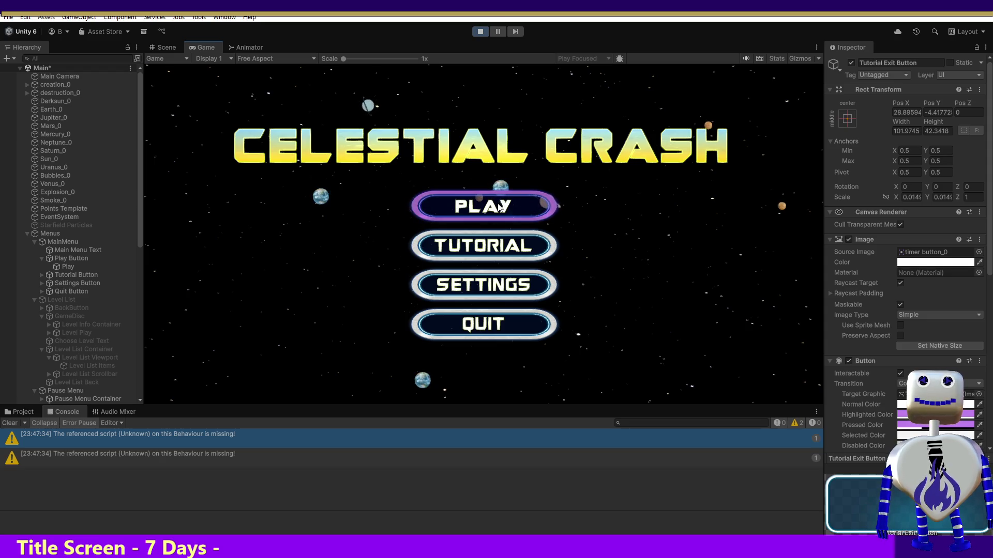
Start the Skill Challenge level and pause it, then clear the line 1582 breakpoint and continue
left_click(499, 208)
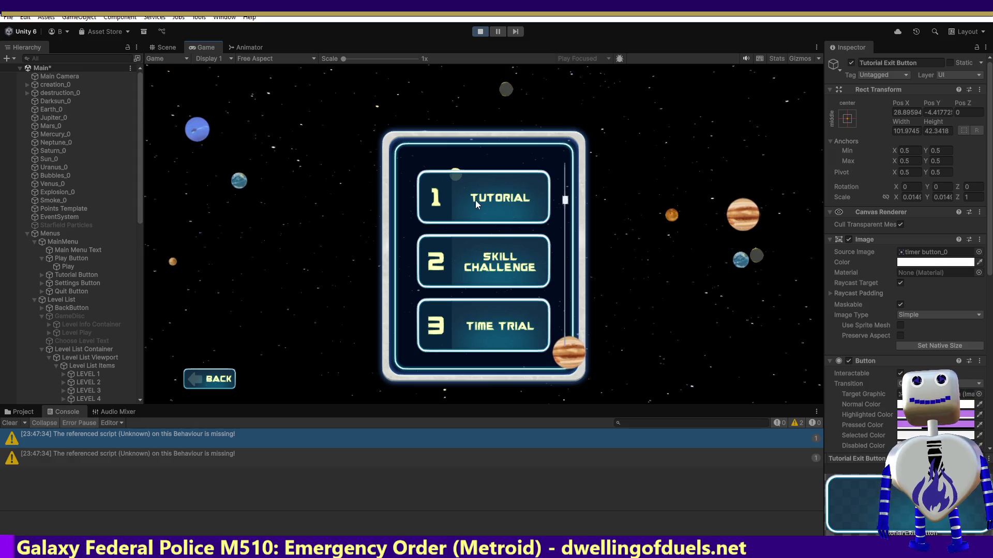
left_click(479, 274)
left_click(700, 314)
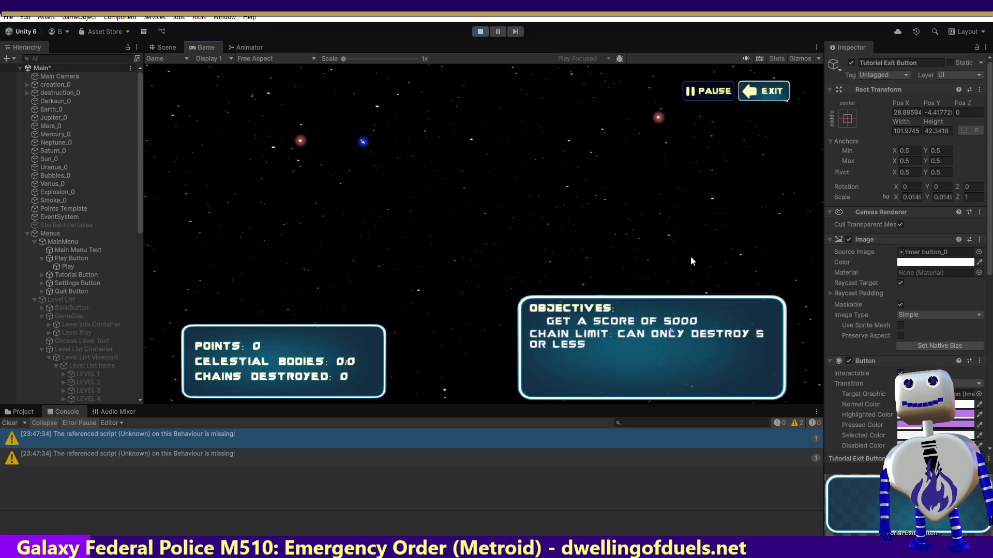
key("Escape")
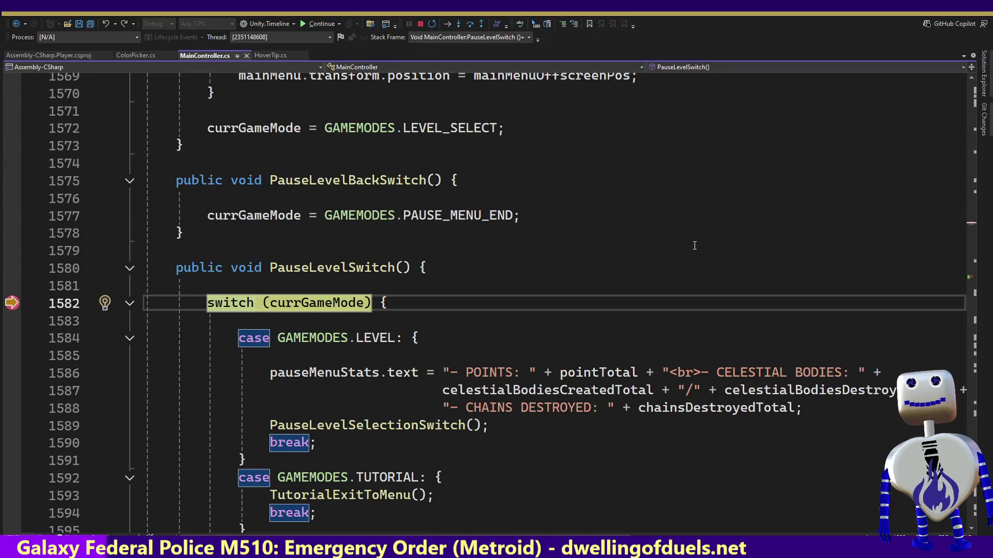
left_click(40, 300)
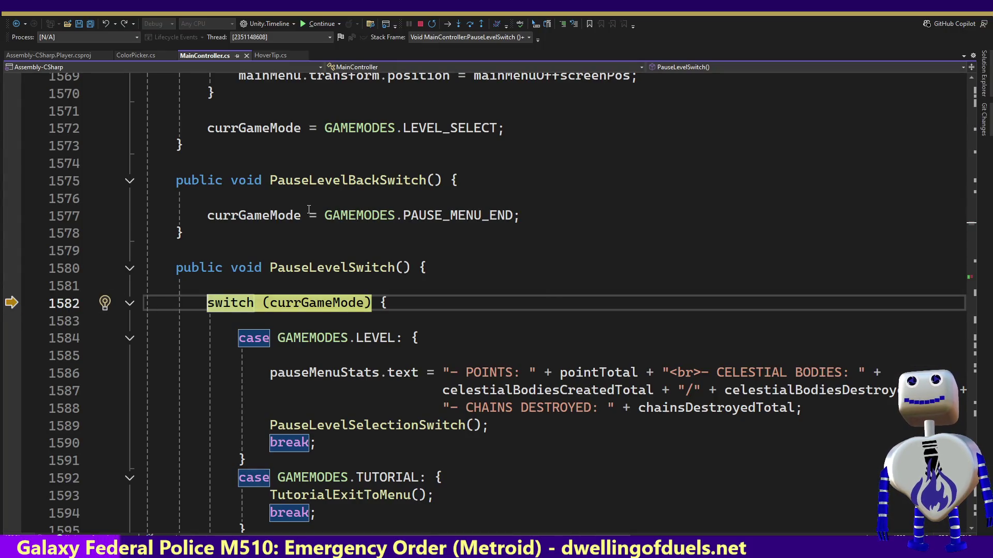
left_click(309, 25)
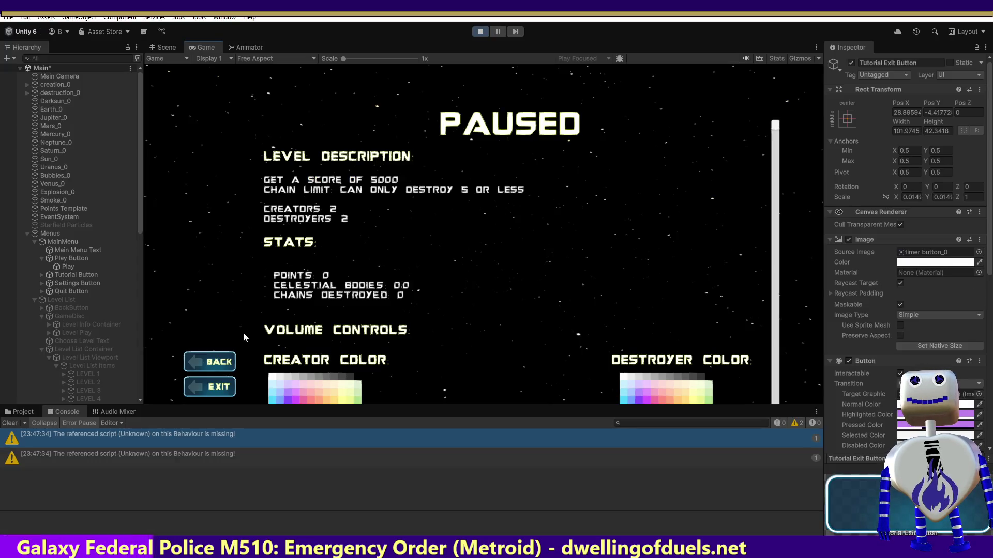
Test resume, pause and exit on the Skill Challenge and Time Trial levels, returning to the main menu
left_click(221, 358)
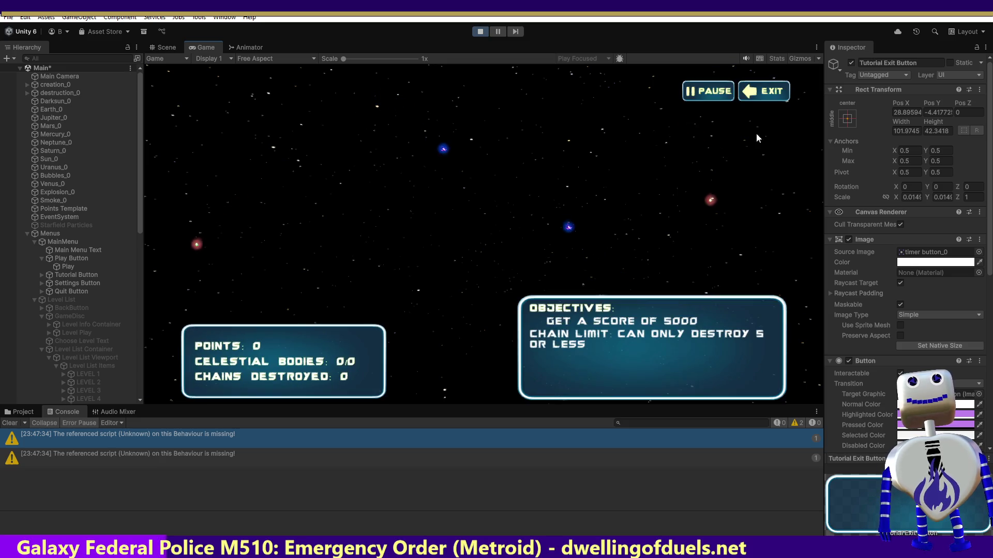
left_click(707, 93)
left_click(222, 387)
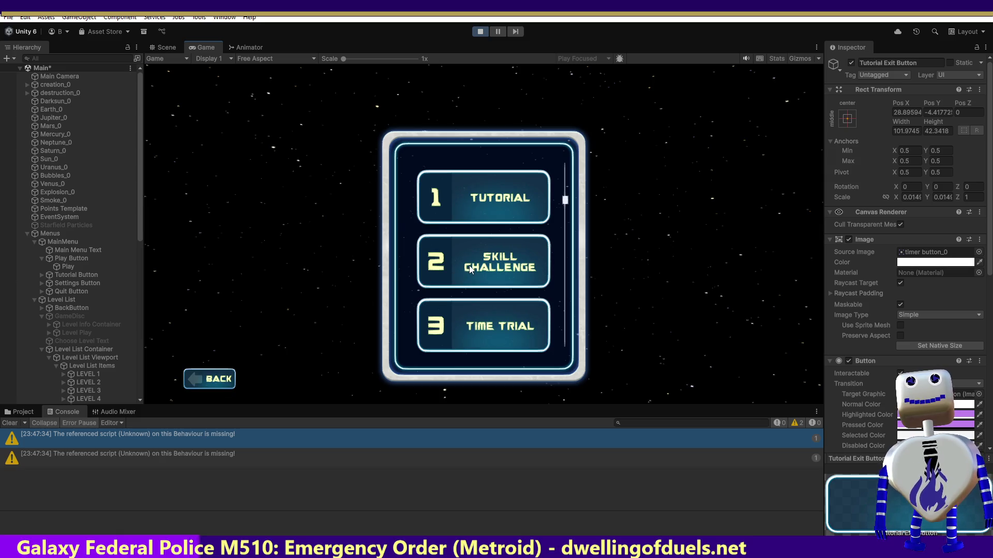
left_click(470, 269)
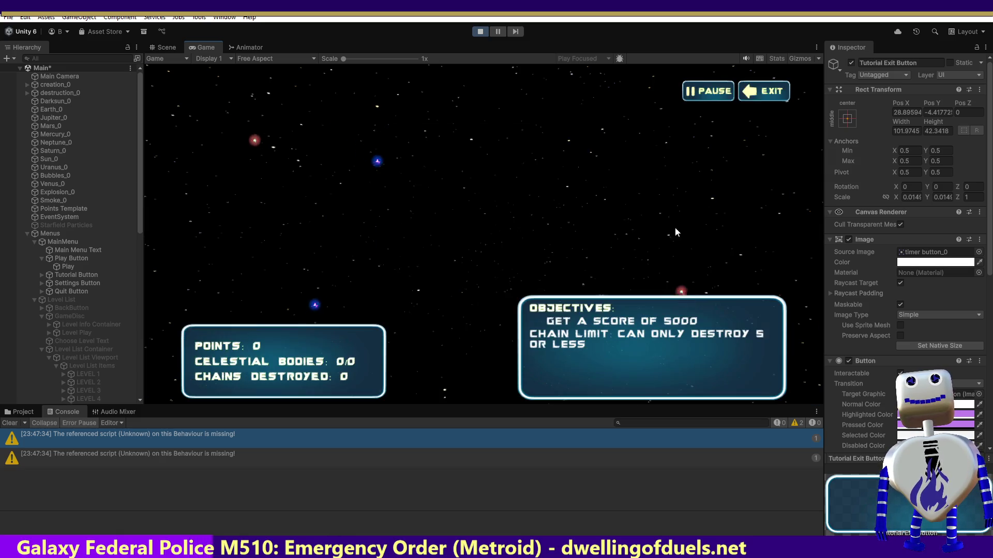
left_click(745, 92)
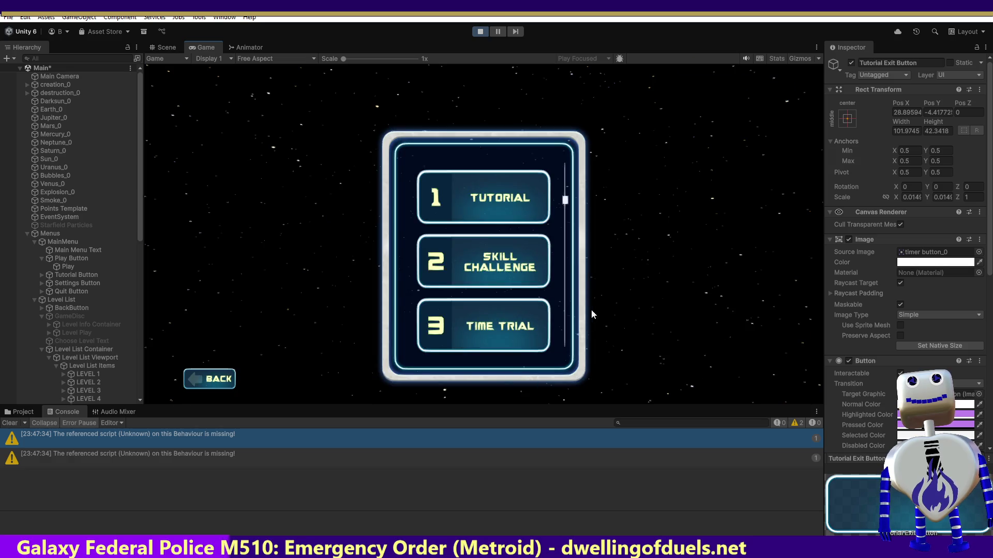
left_click(511, 327)
left_click(702, 381)
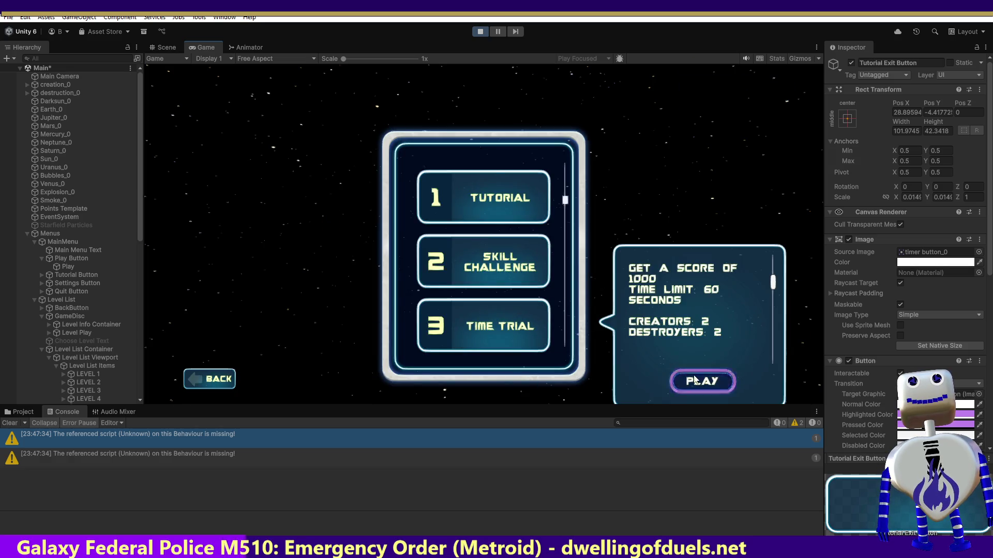
left_click(717, 91)
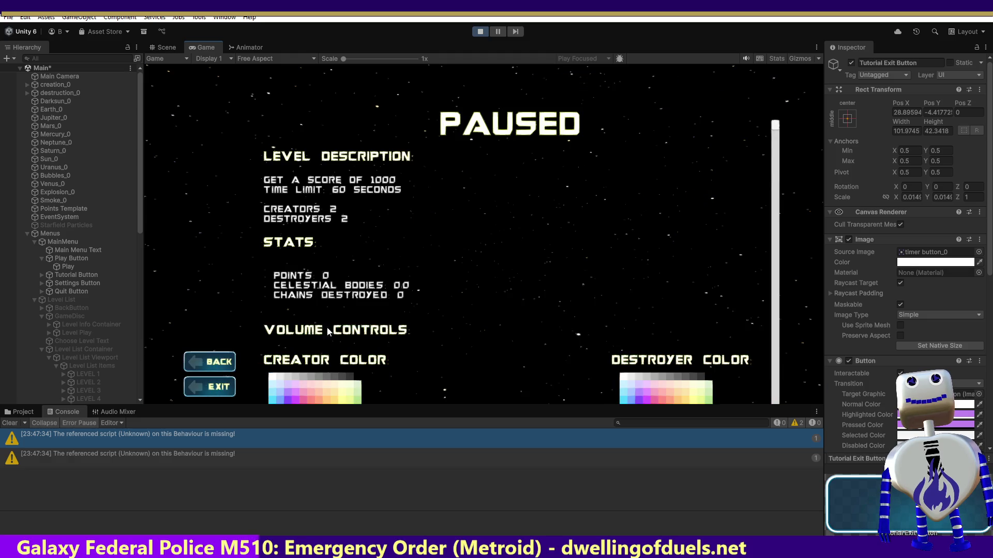
left_click(212, 366)
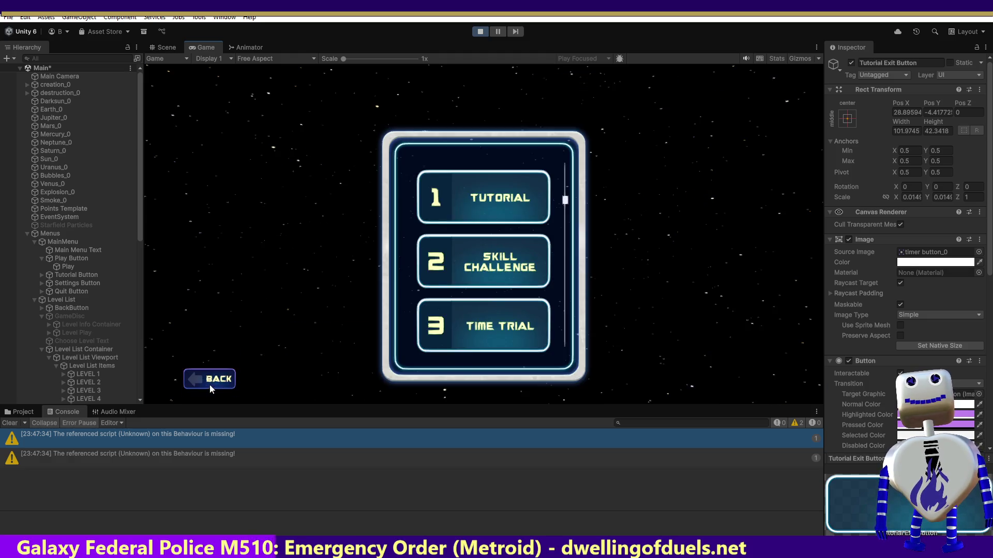
left_click(229, 367)
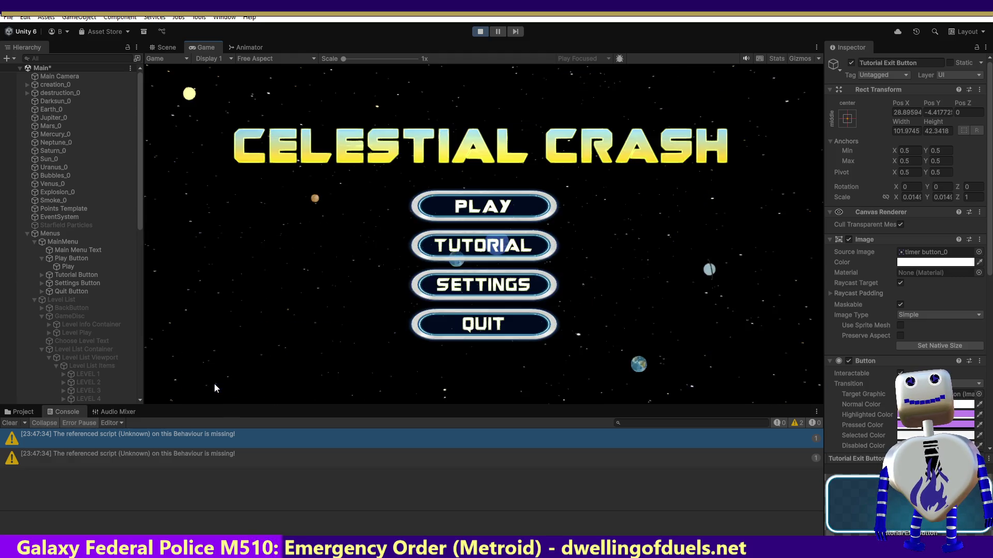
Play the tutorial to the objectives step and exit it, then clear the line 2180 breakpoint and resume
left_click(450, 247)
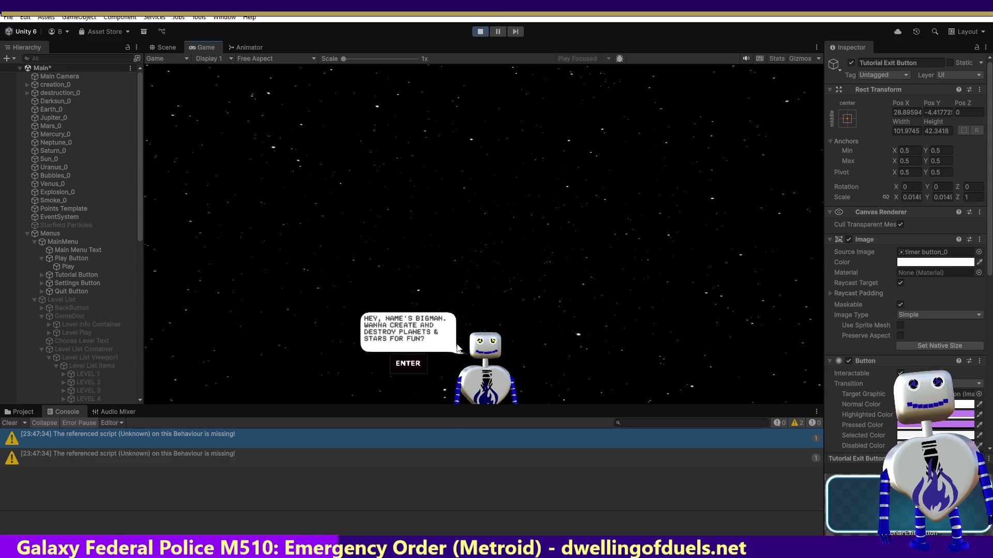
key("Return")
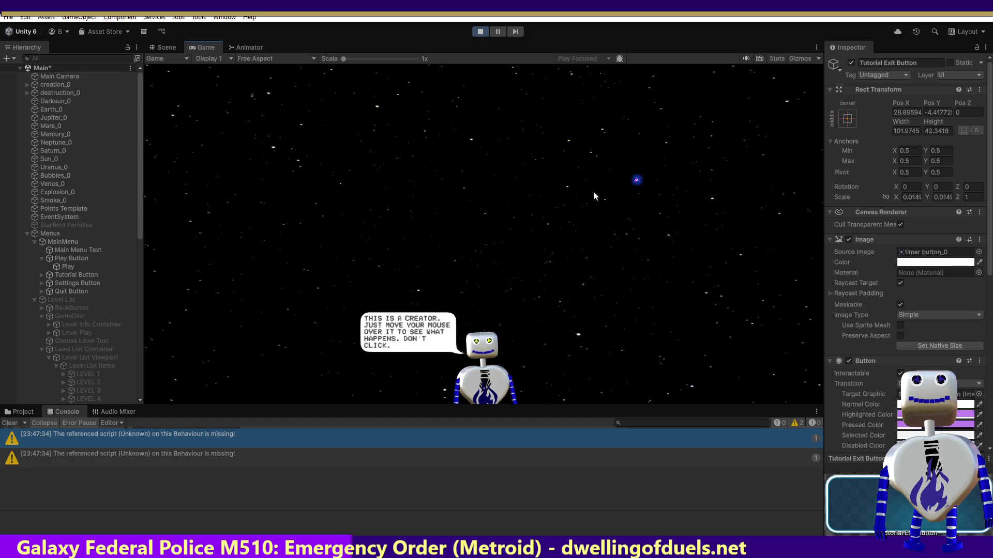
mouse_move(636, 180)
key("Return")
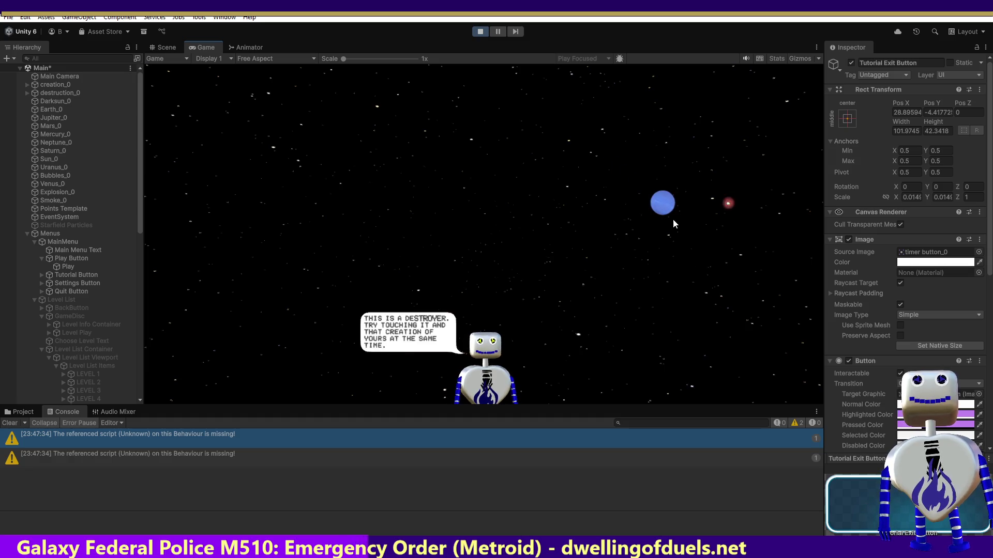
key("Return")
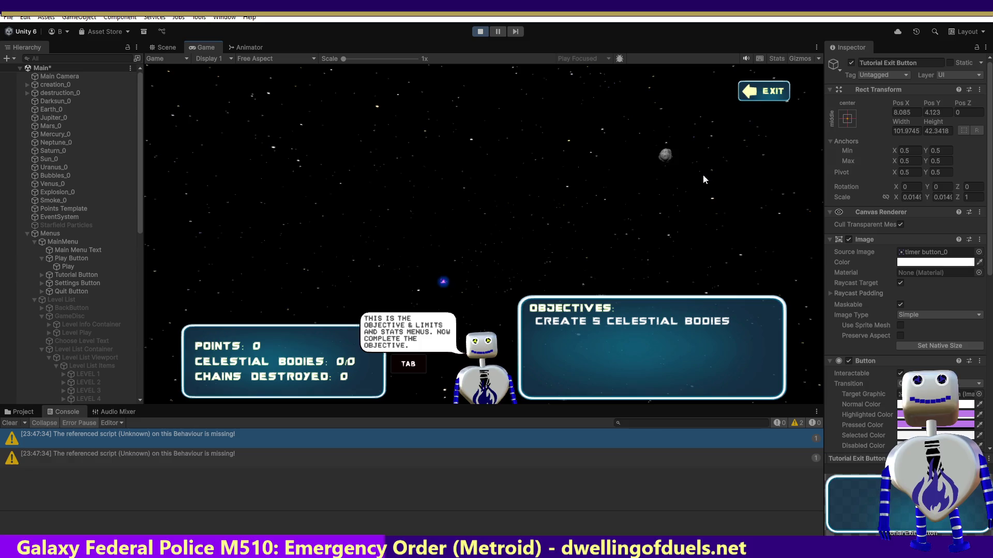
left_click(759, 93)
left_click(10, 285)
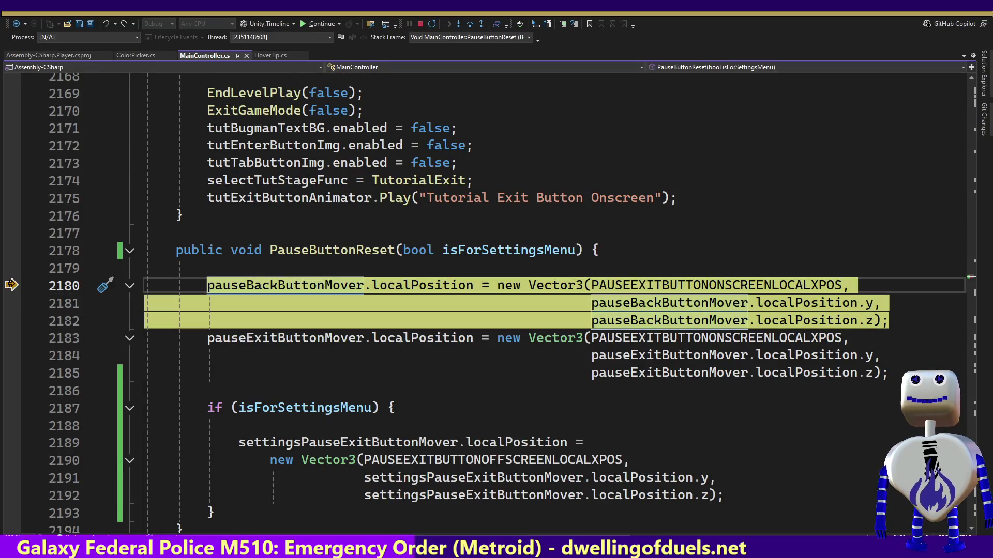
left_click(321, 24)
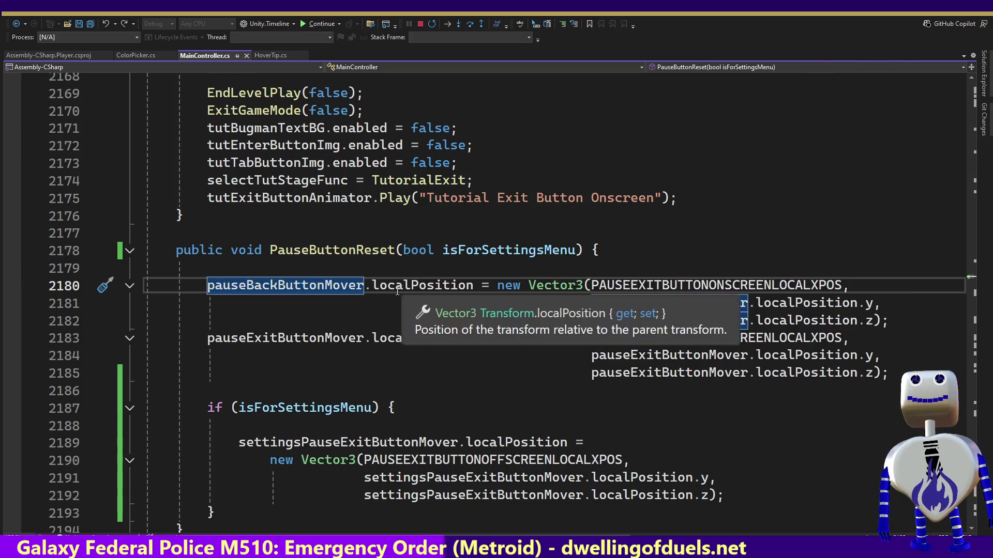
key("alt+Tab")
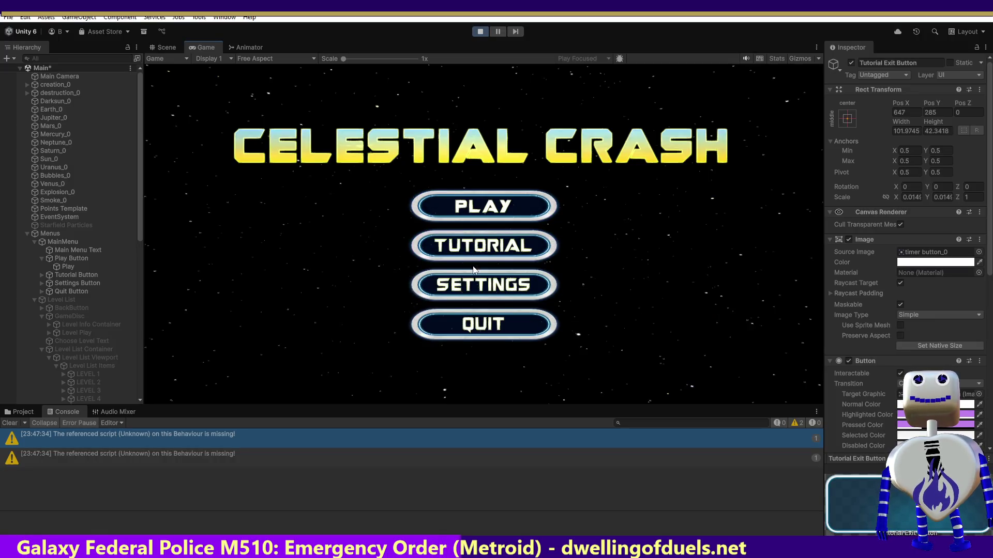
left_click(497, 213)
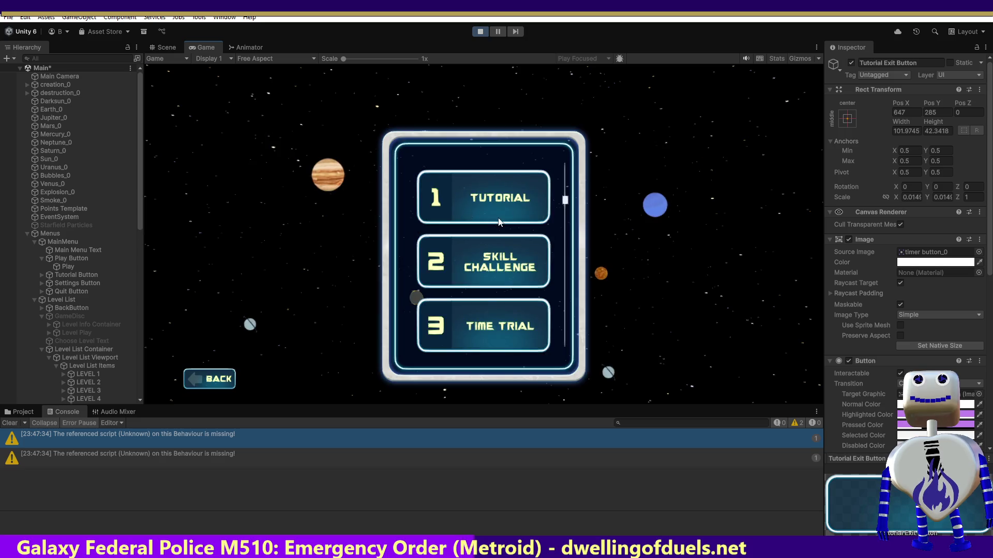
left_click(498, 266)
left_click(710, 317)
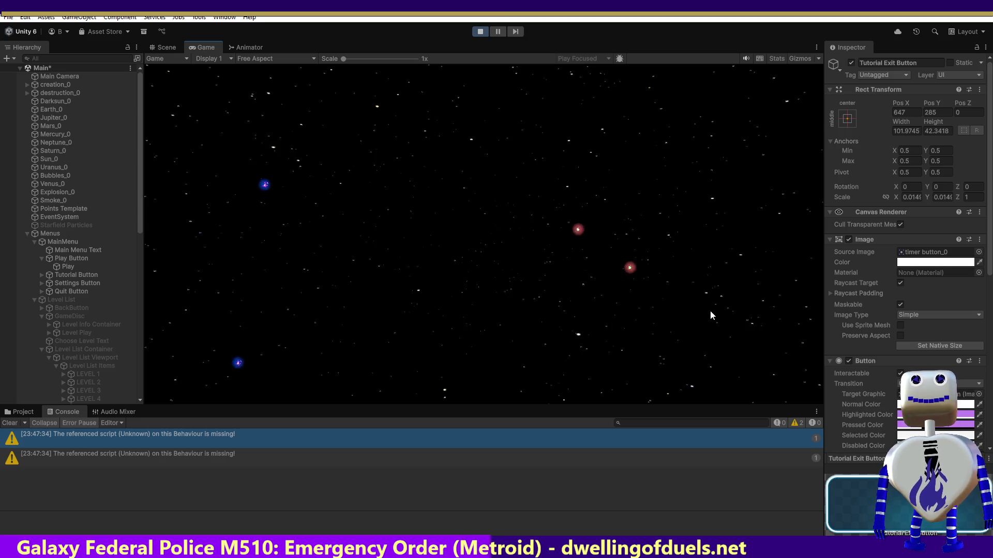
left_click(713, 97)
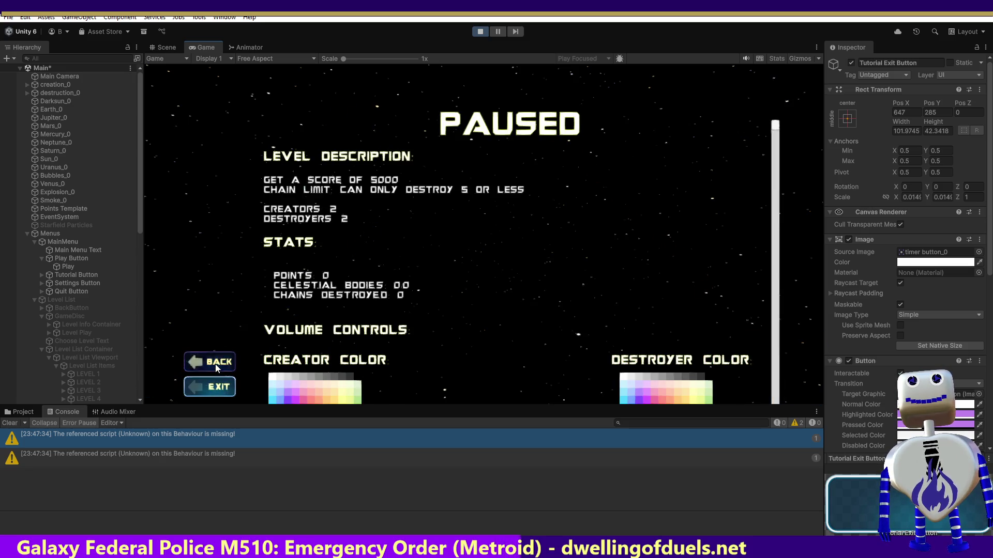
left_click(215, 371)
left_click(725, 97)
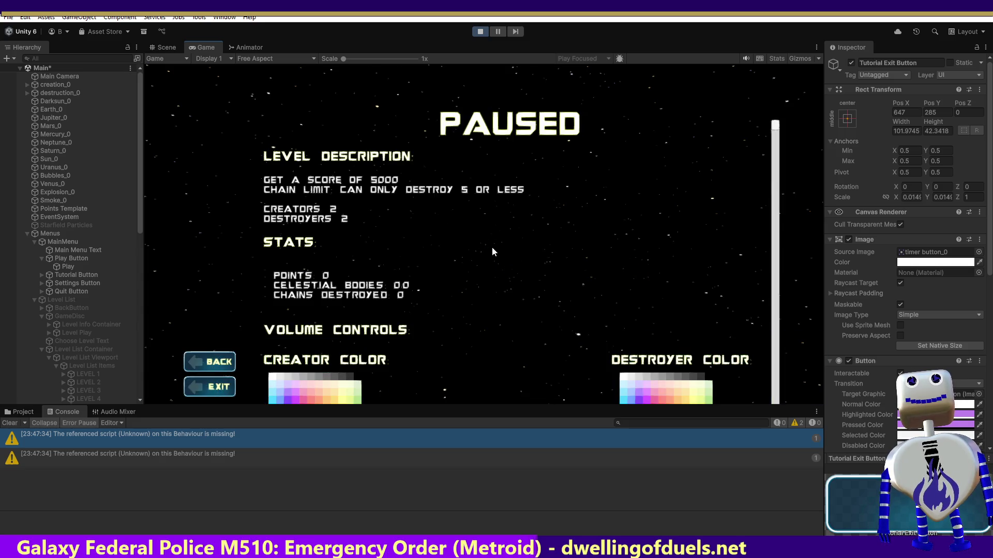
left_click(210, 391)
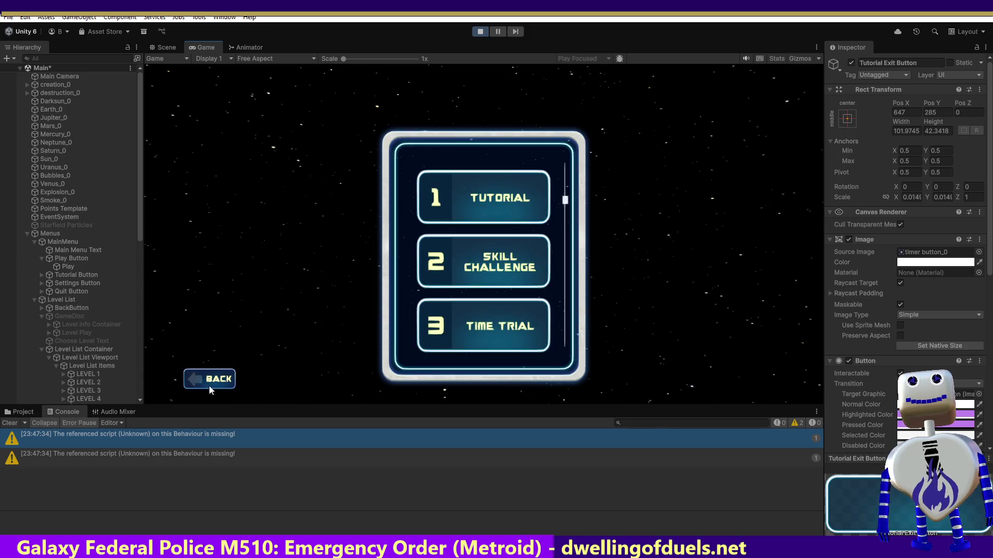
left_click(455, 198)
left_click(702, 253)
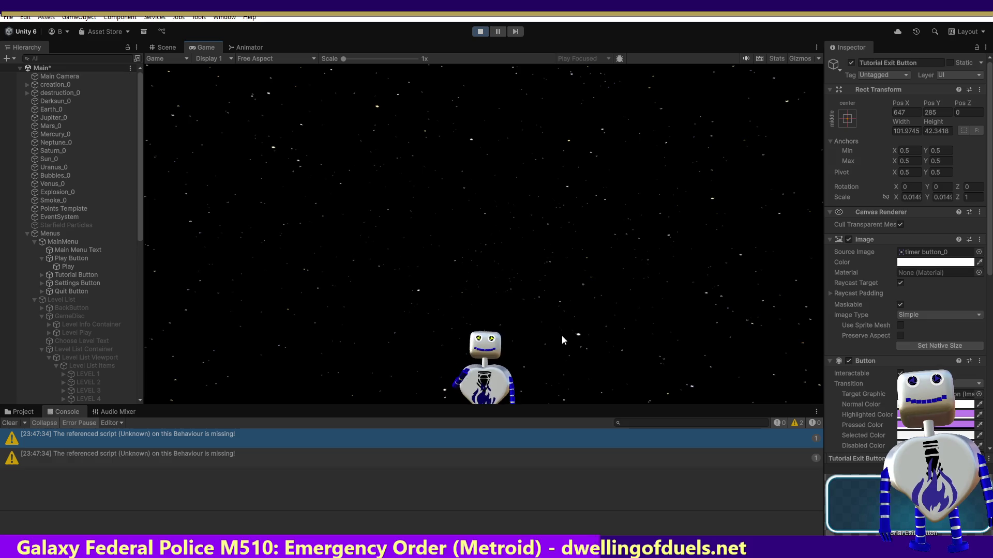
key("Return")
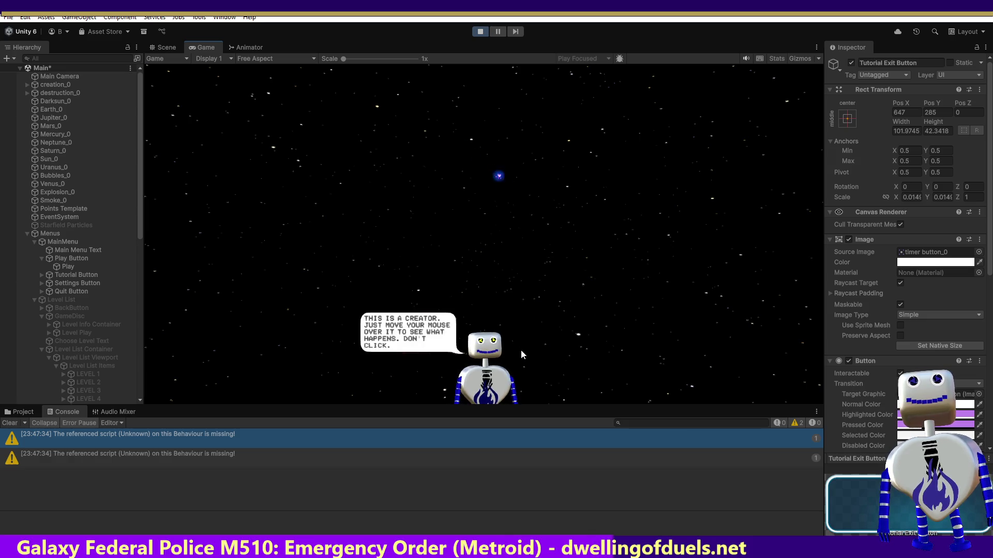
key("Return")
key("Return")
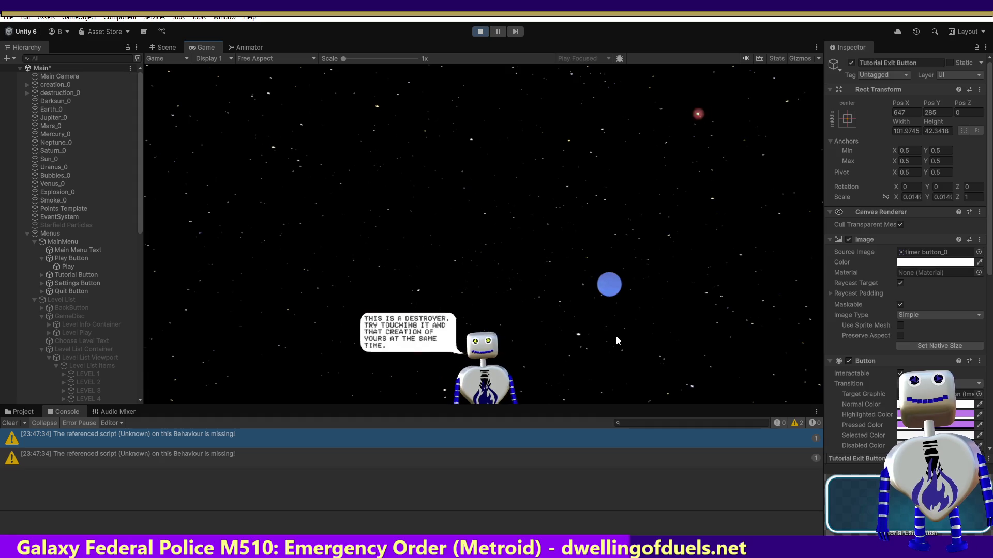
mouse_move(611, 286)
left_mouse_down()
mouse_move(657, 251)
mouse_move(674, 142)
left_mouse_up()
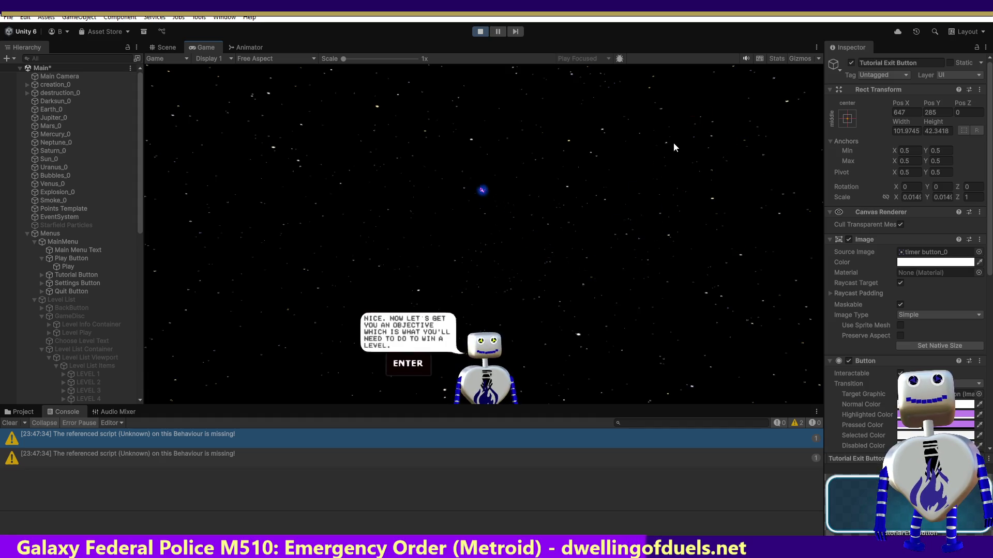
key("Return")
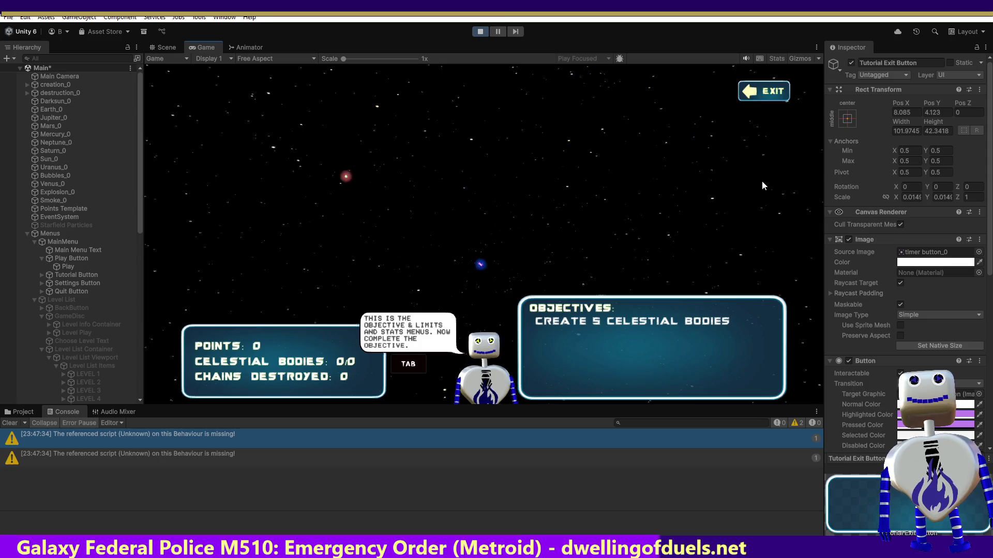
left_click(758, 91)
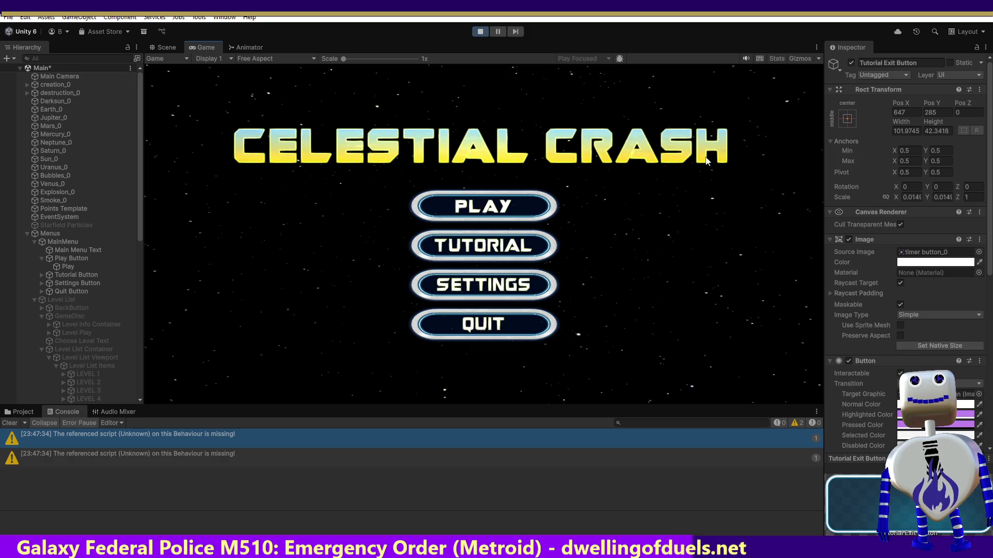
Start a level and test pause, resume and exit, then open and close the Settings panel
left_click(524, 199)
left_click(538, 267)
left_click(688, 314)
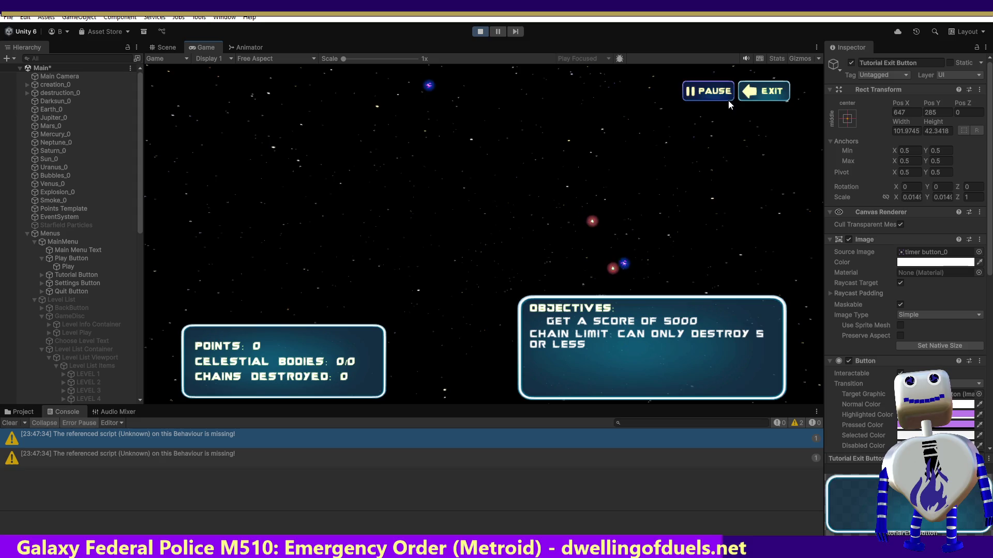
left_click(718, 98)
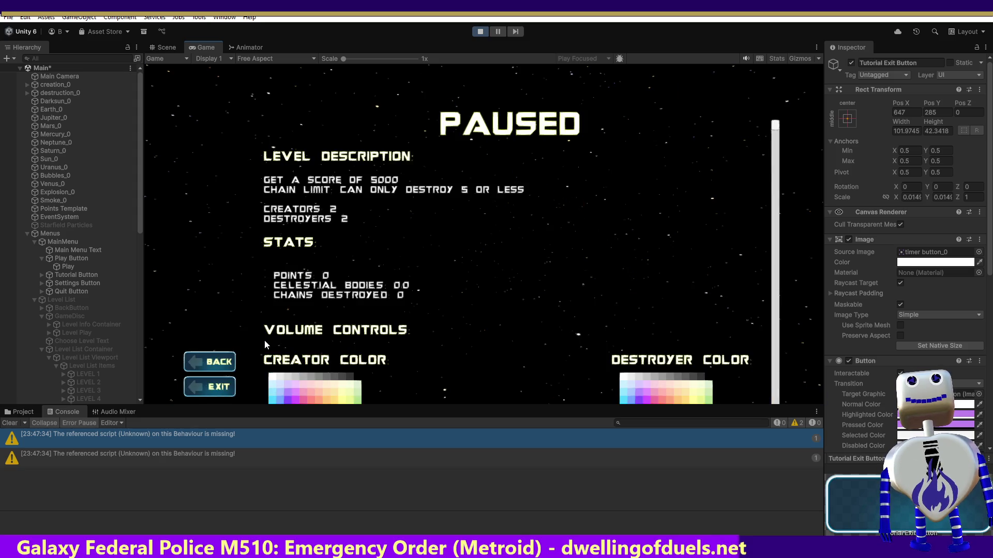
left_click(209, 362)
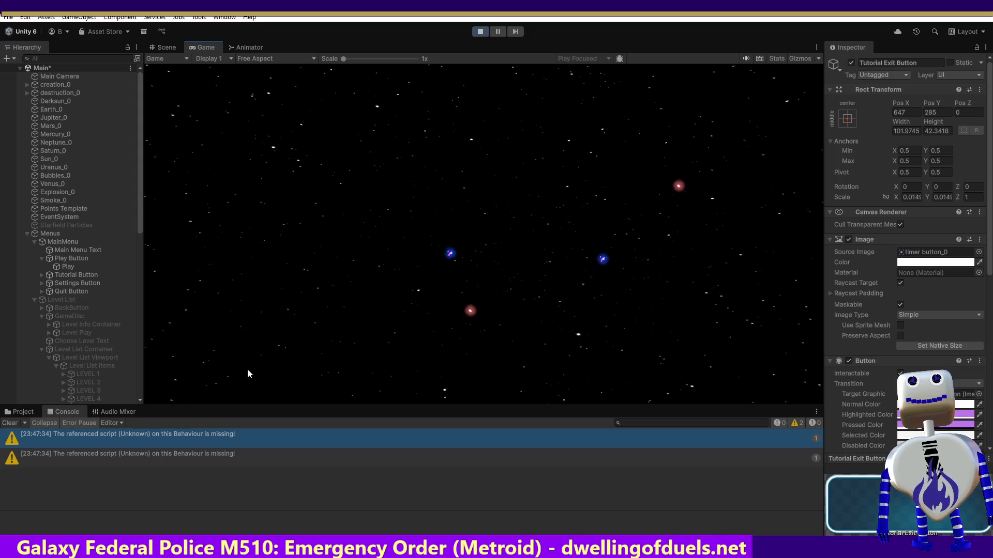
left_click(766, 91)
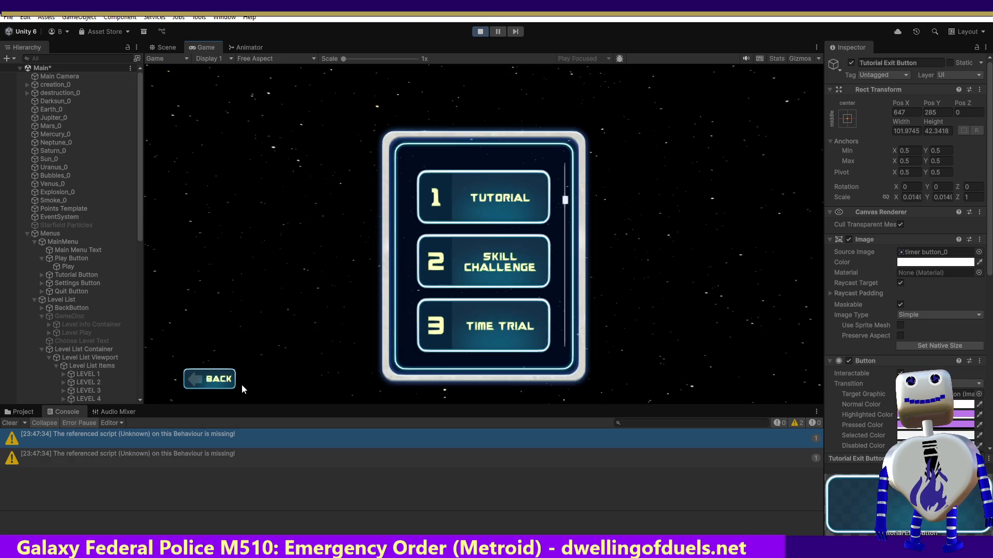
left_click(228, 380)
left_click(457, 282)
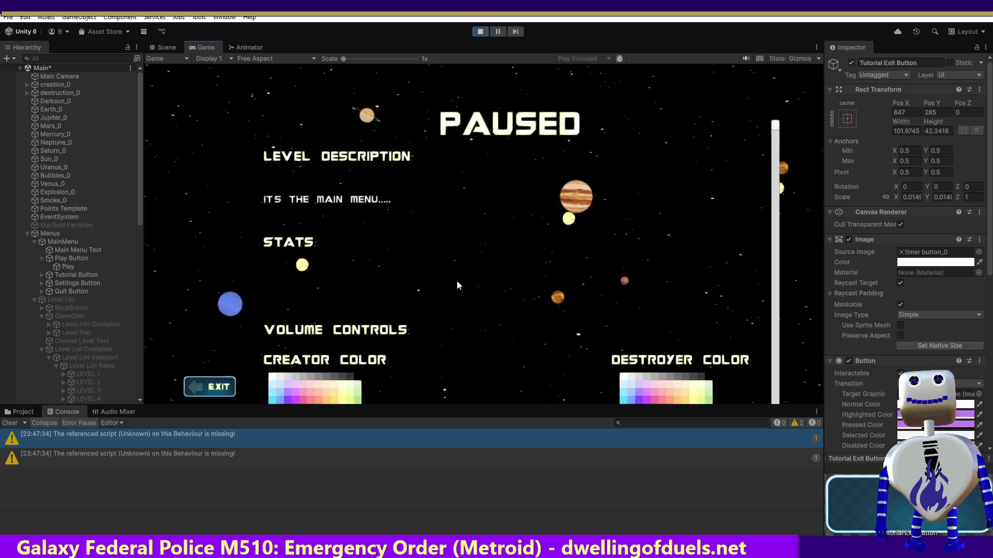
left_click(197, 387)
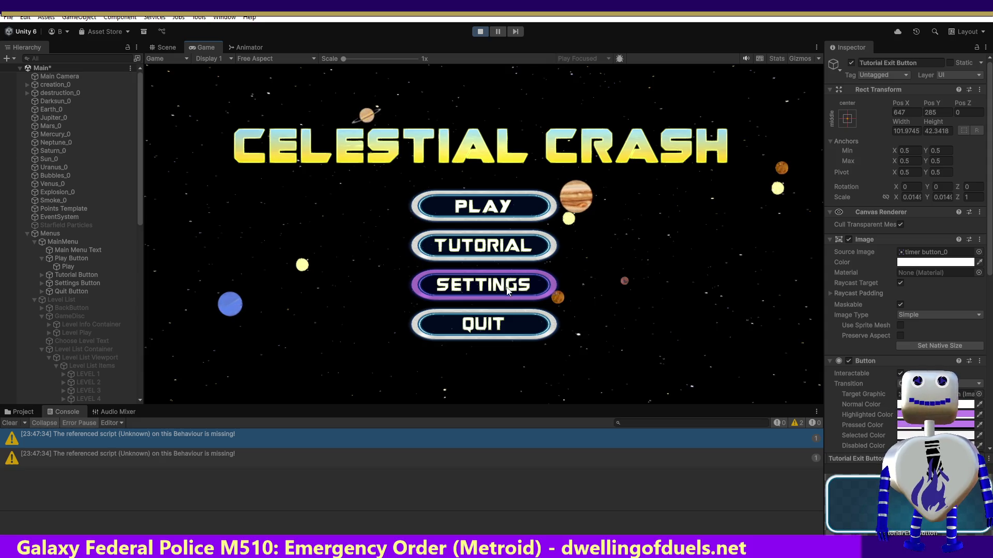
Start another level from the list, pause it, and exit back to the main menu
left_click(489, 212)
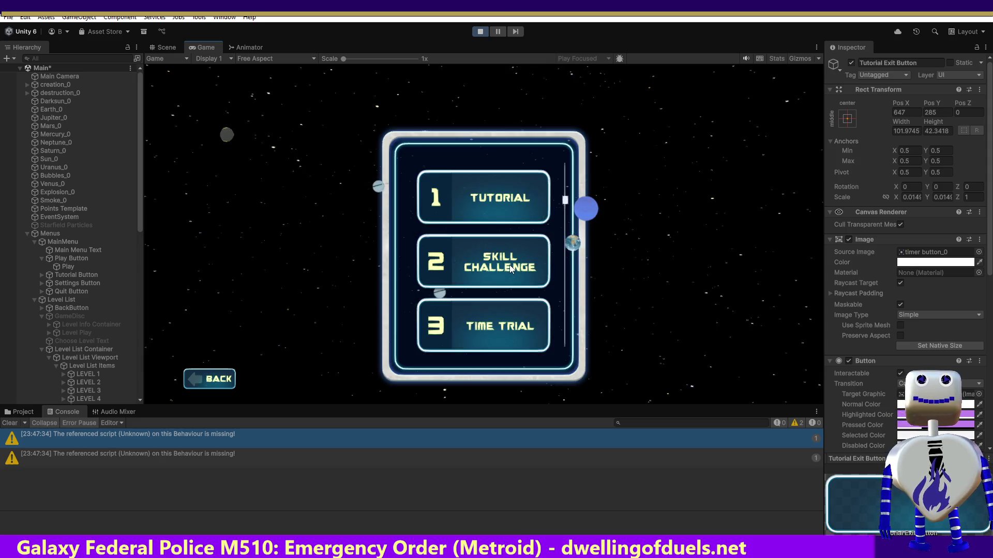
left_click(686, 316)
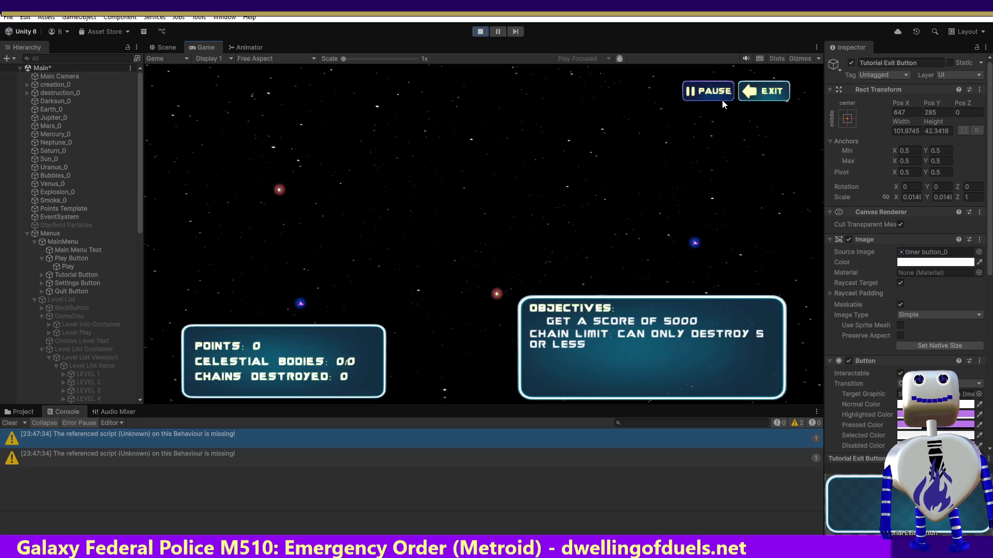
left_click(719, 97)
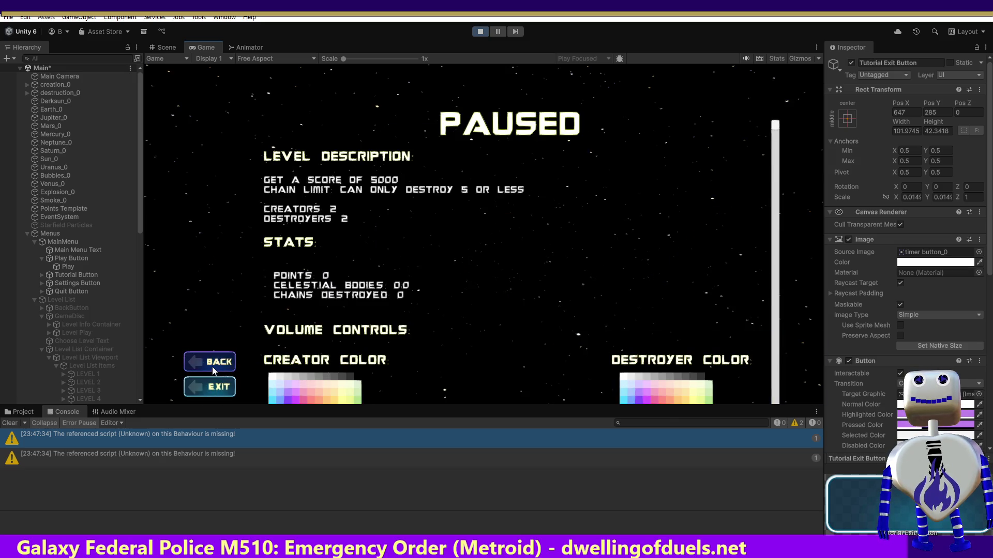
left_click(211, 385)
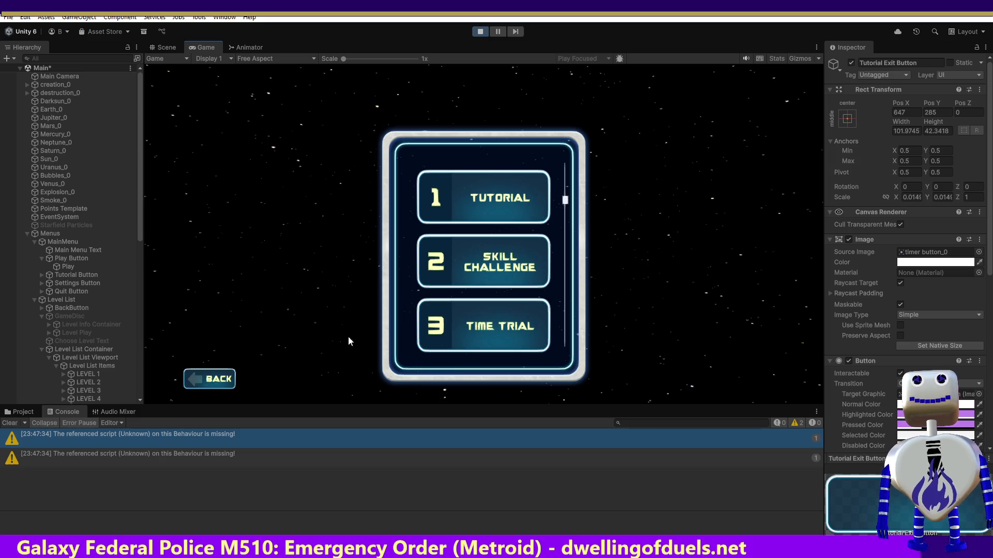
left_click(232, 376)
Scroll to level 9 Score Challenge, start it, then exit back to the main menu
left_click(475, 210)
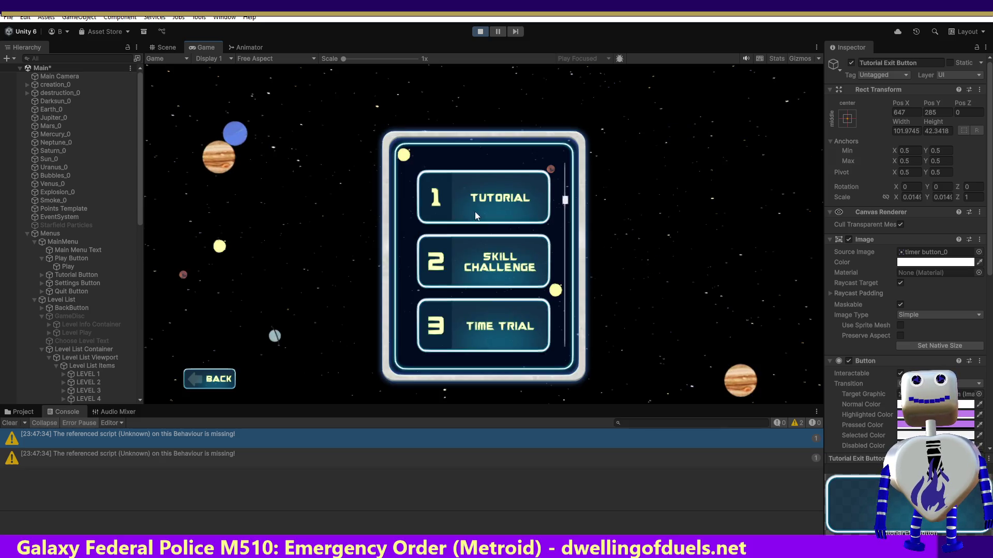
scroll(520, 295, "down", 5)
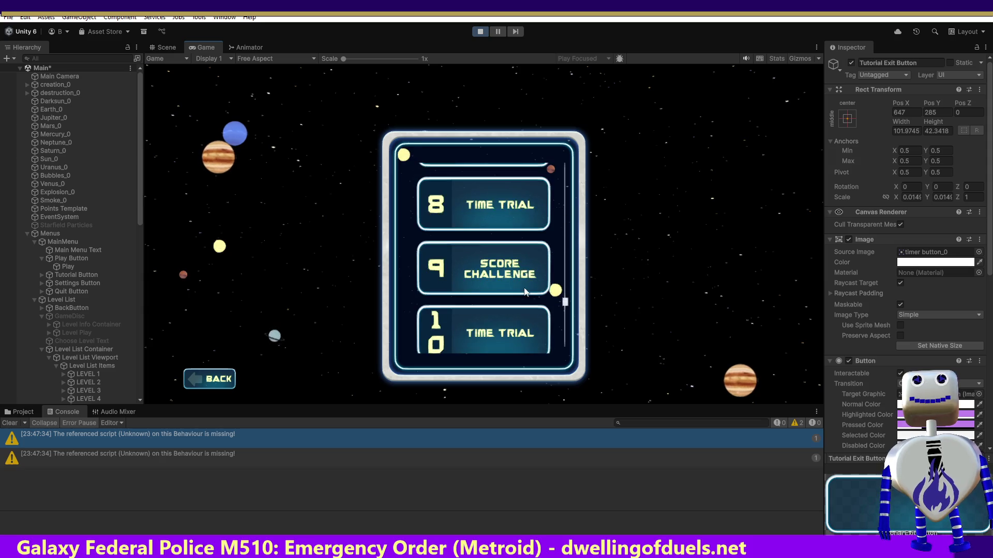
left_click(520, 278)
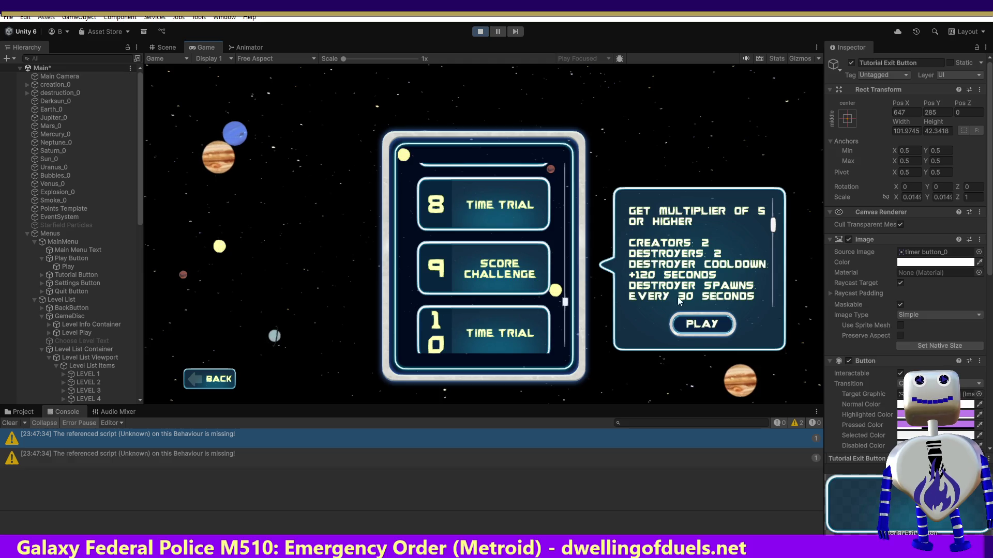
left_click(680, 327)
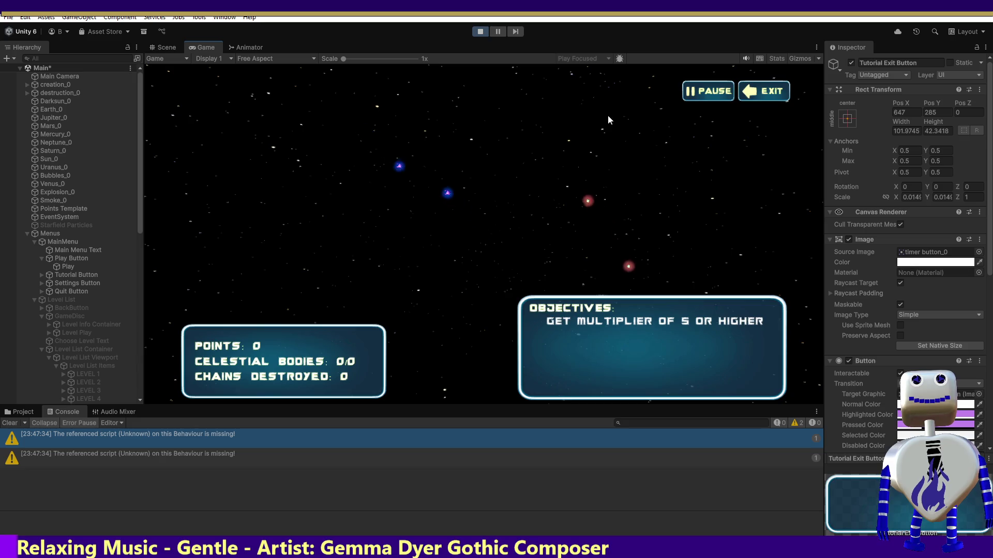
left_click(759, 92)
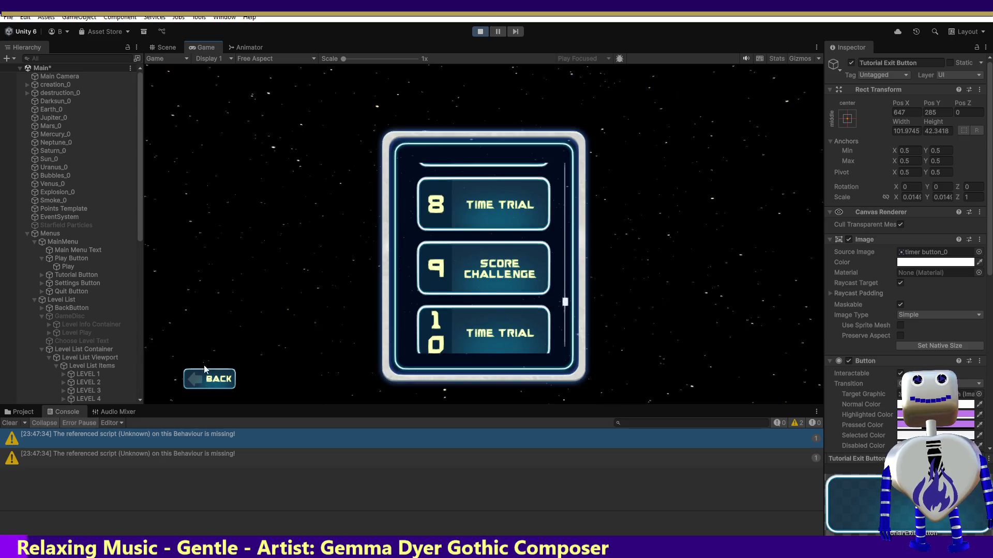
left_click(225, 381)
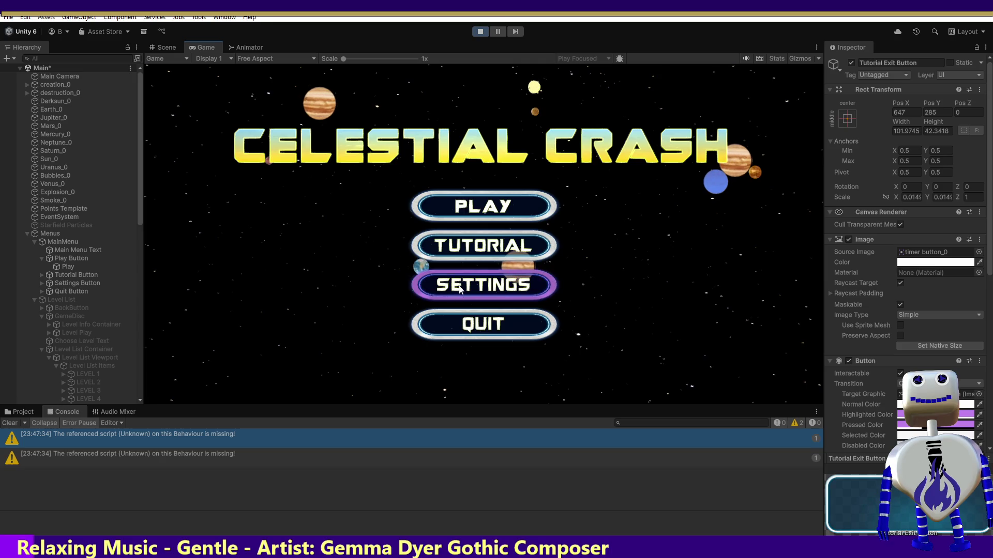
left_click(464, 253)
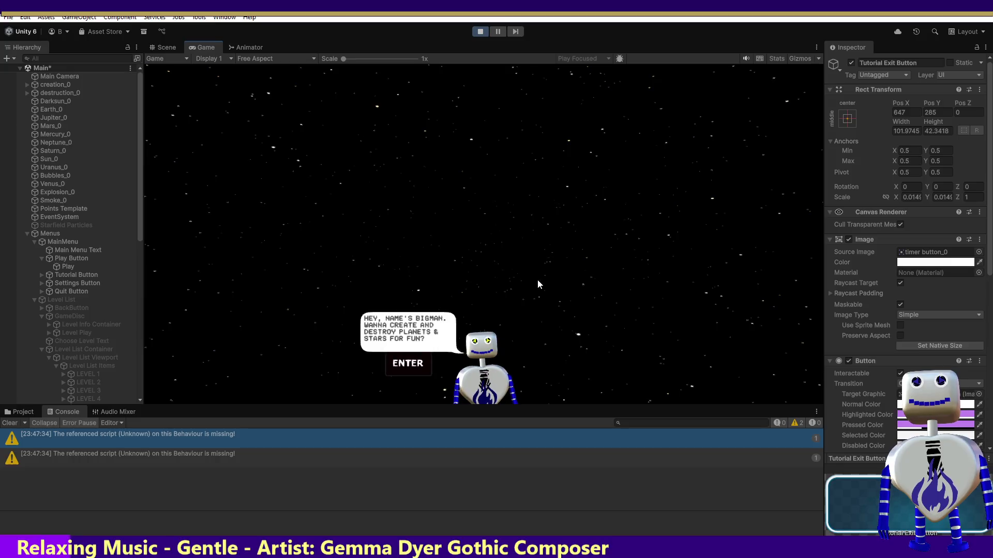
key("Return")
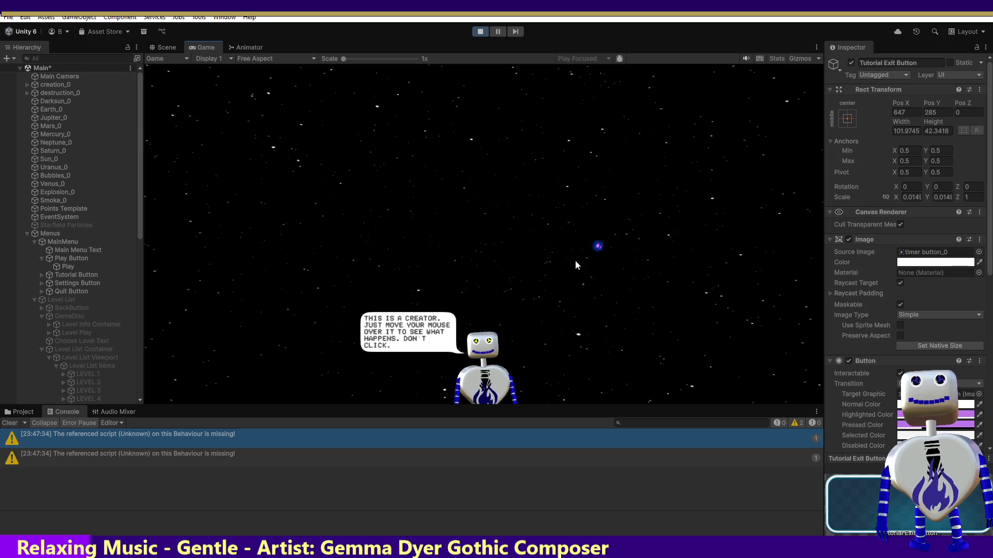
mouse_move(688, 191)
key("Return")
key("Return")
left_click_drag(677, 204, 527, 284)
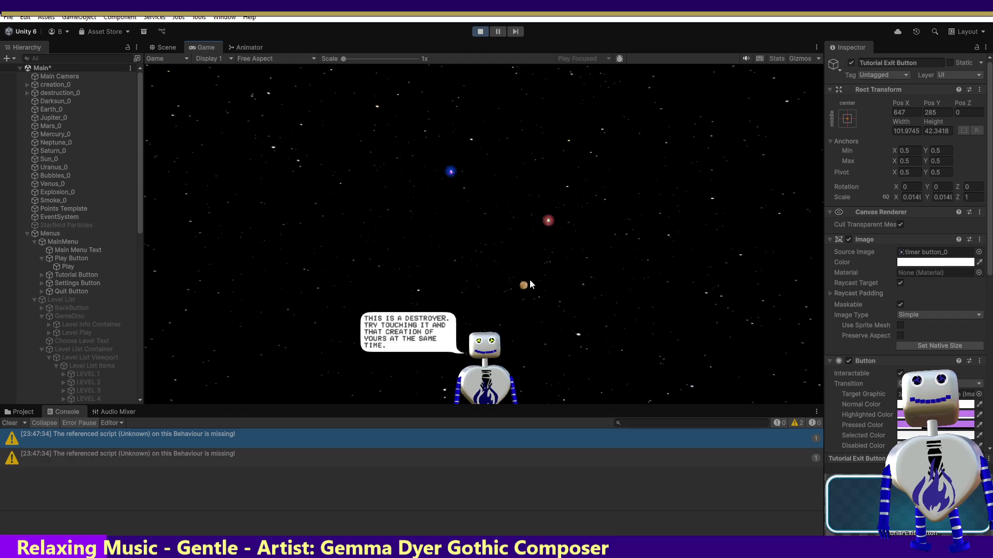
key("Return")
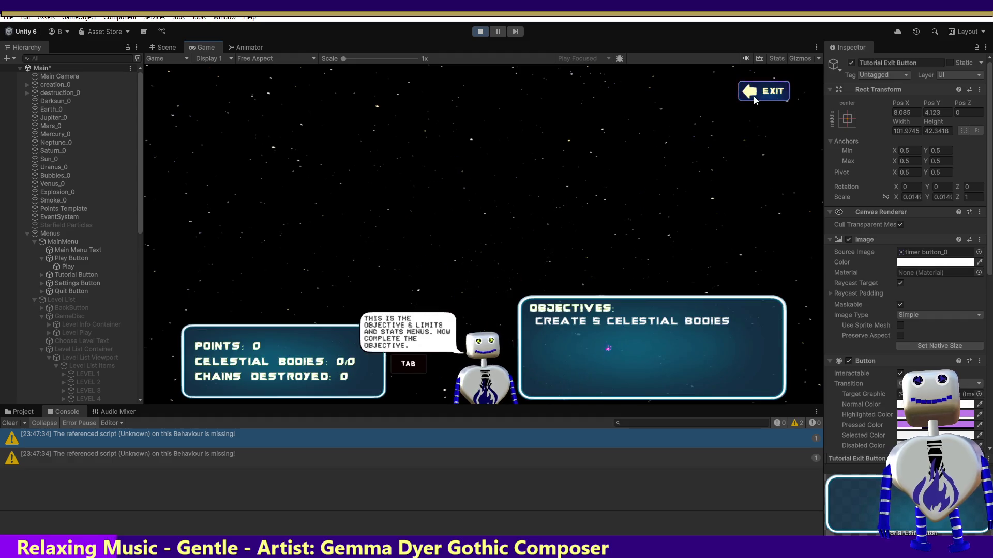
left_click(752, 95)
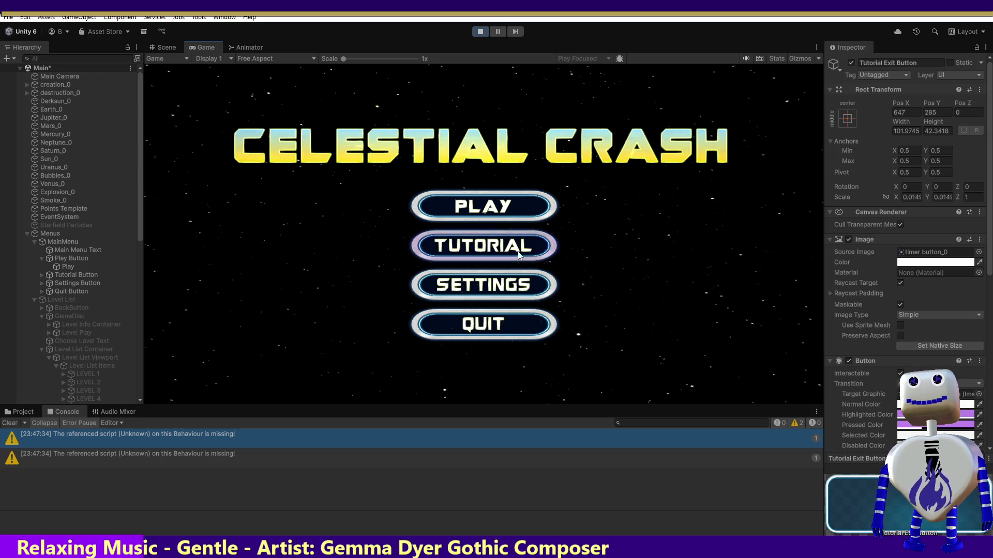
left_click(495, 291)
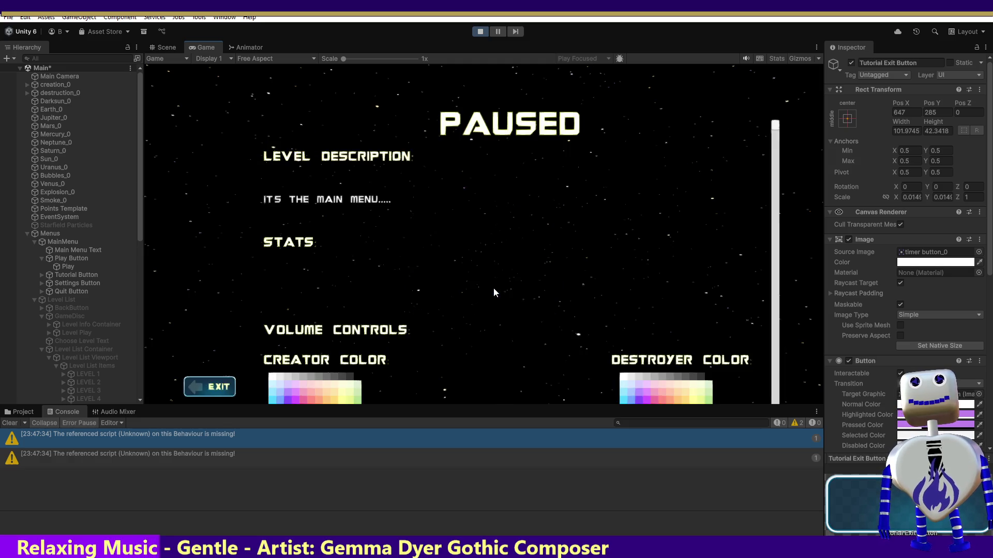
left_click(201, 387)
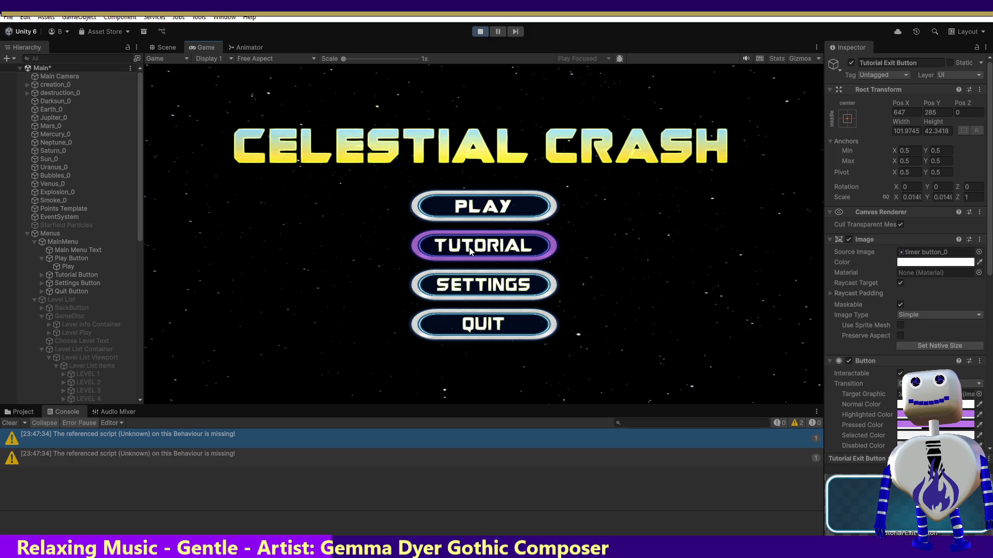
Open the game's level list, show level 10's details, and switch to the Scene view
left_click(489, 211)
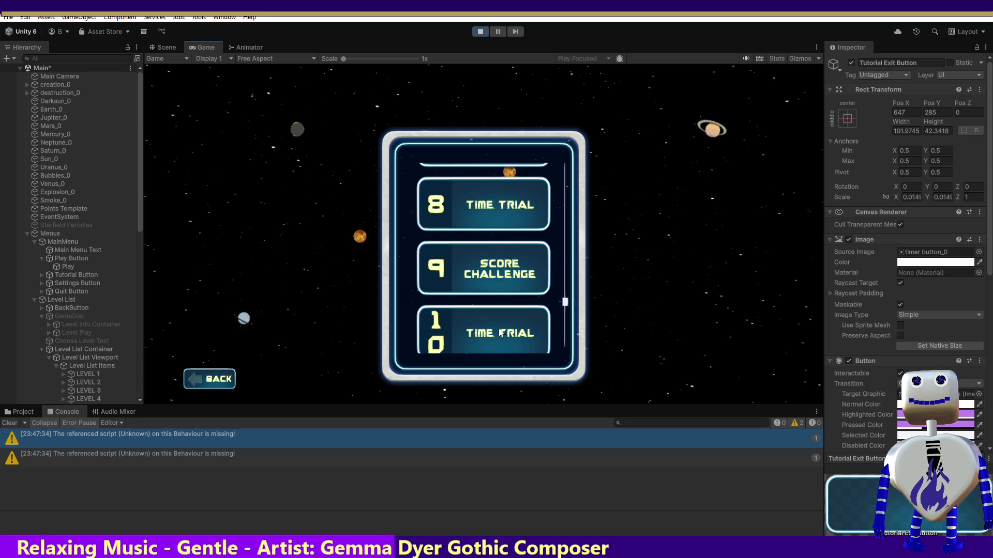
left_click(481, 333)
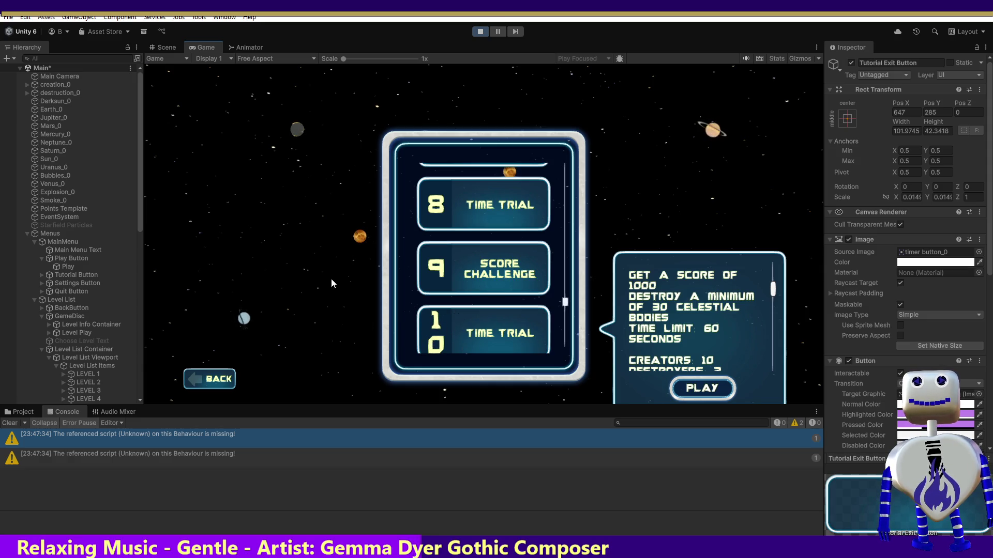
left_click(161, 48)
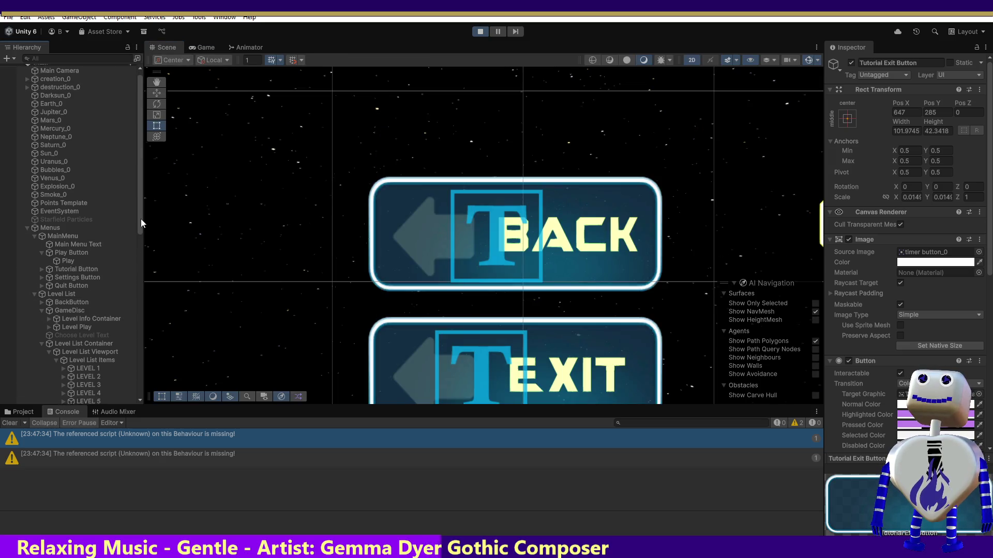
Select and frame the LEVEL 10 button, trying a 350 width before undoing it
left_click_drag(141, 218, 141, 275)
left_click(89, 305)
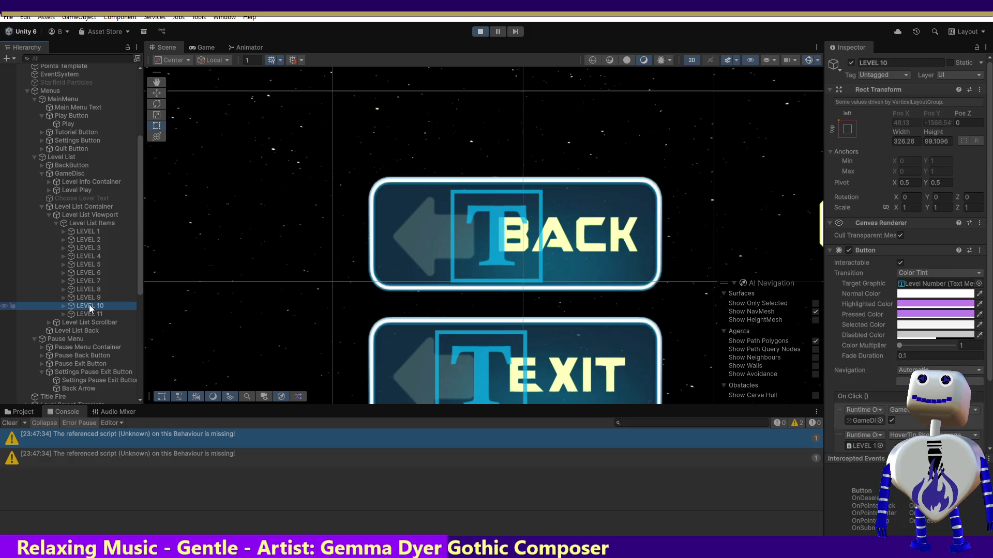
left_click(203, 47)
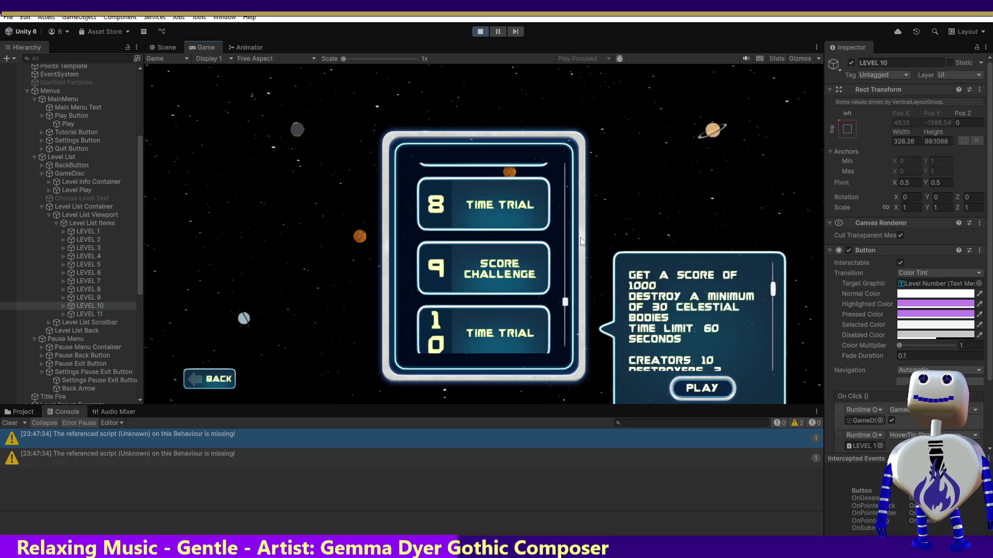
scroll(564, 305, "down", 3)
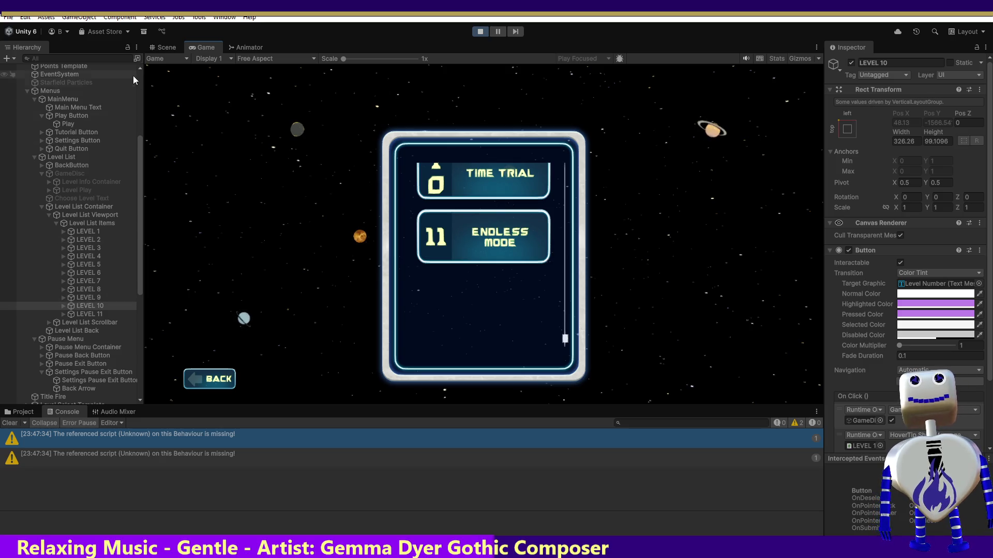
left_click(161, 48)
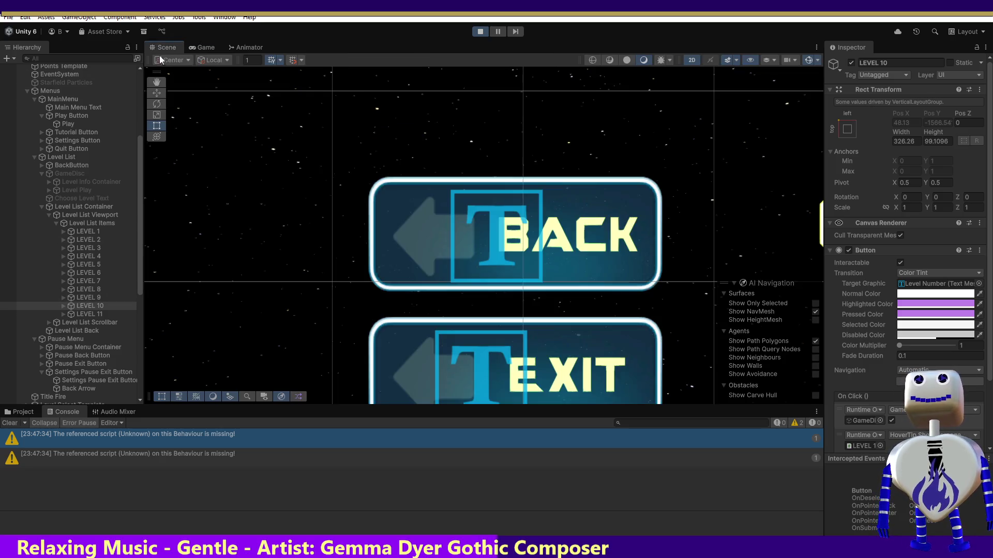
double_click(93, 305)
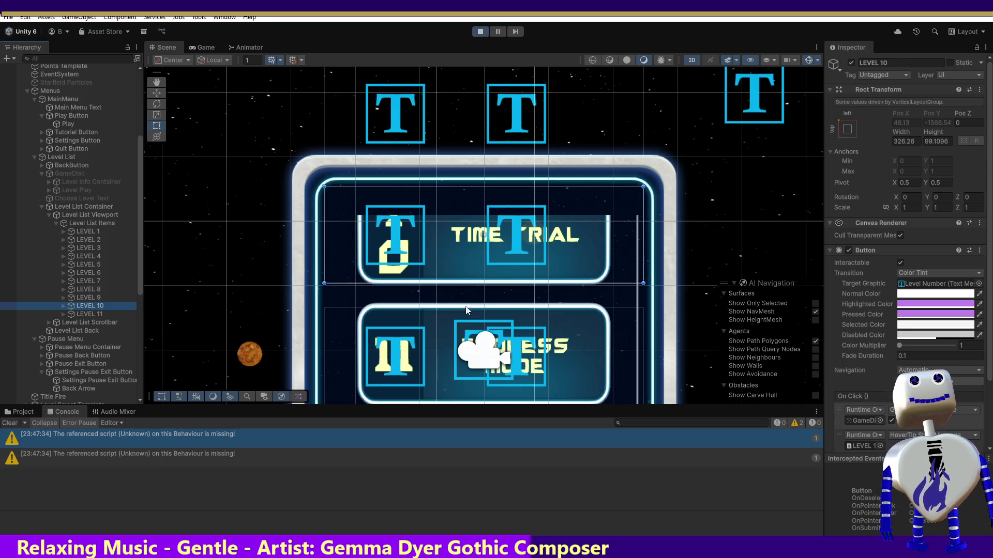
left_click(898, 141)
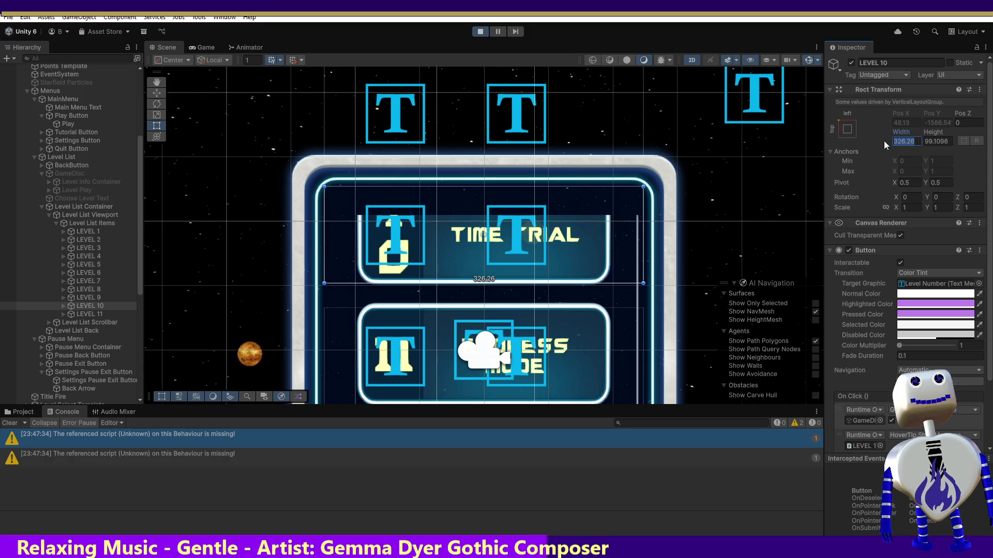
type("350")
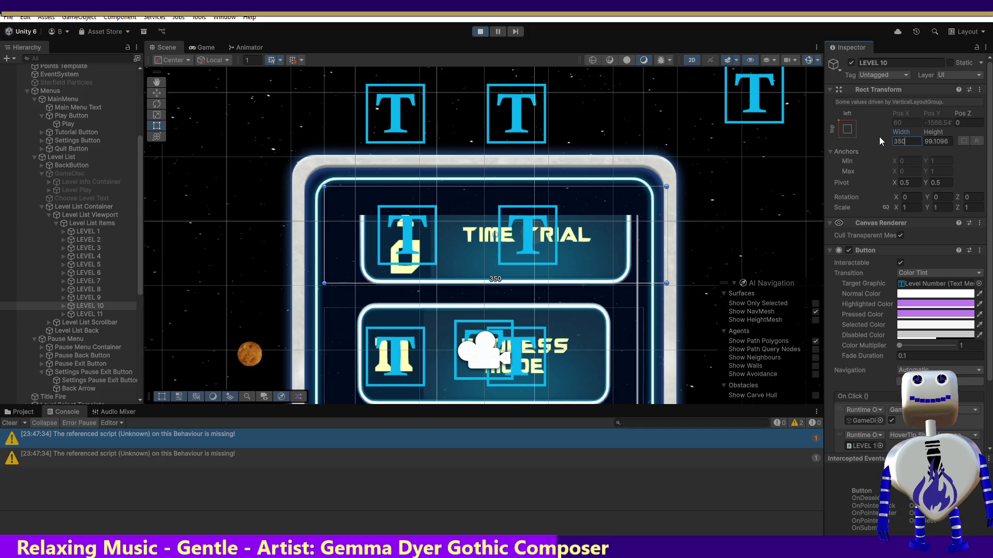
key("ctrl+z")
key("ctrl+z")
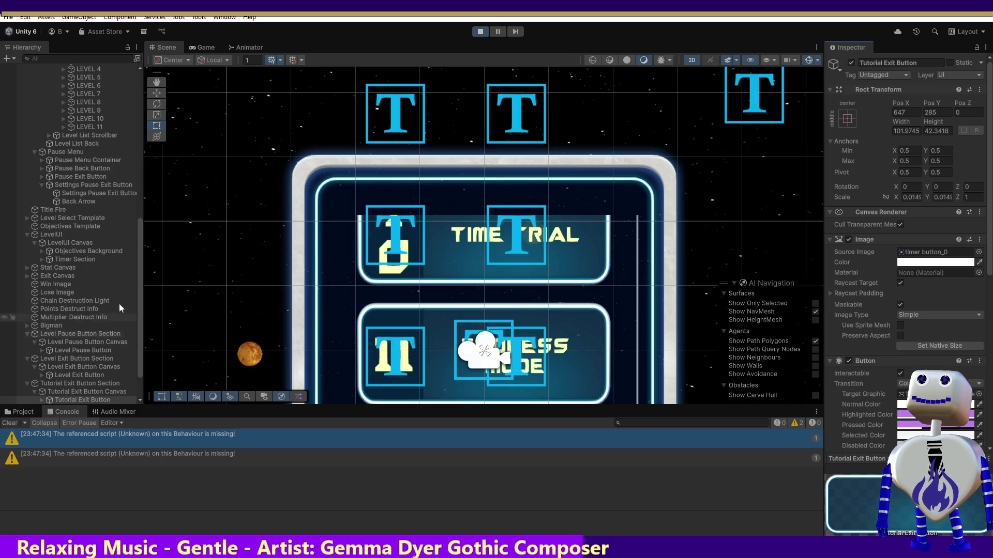
Set the LEVEL 10 Level Number text width to 75 and view the running level list
left_click(63, 119)
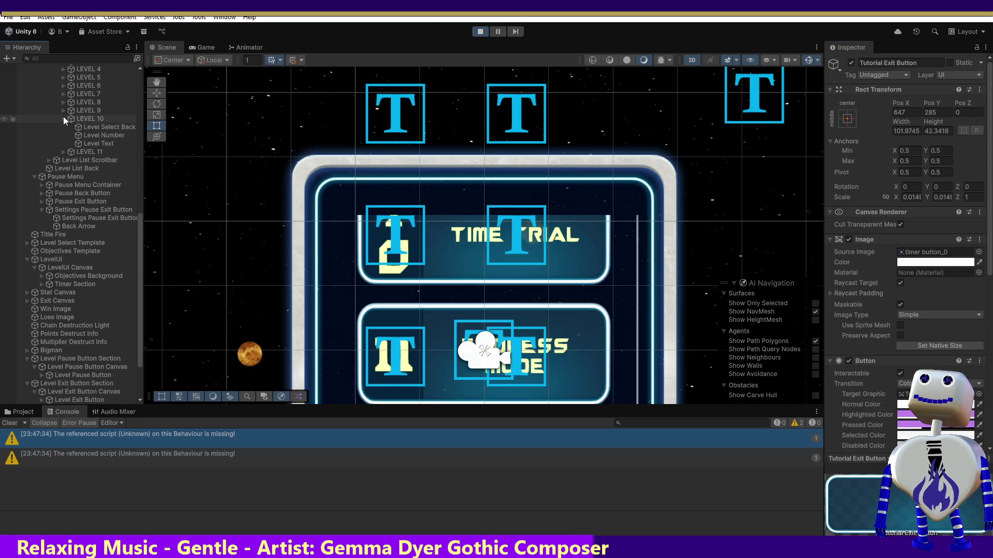
left_click(93, 128)
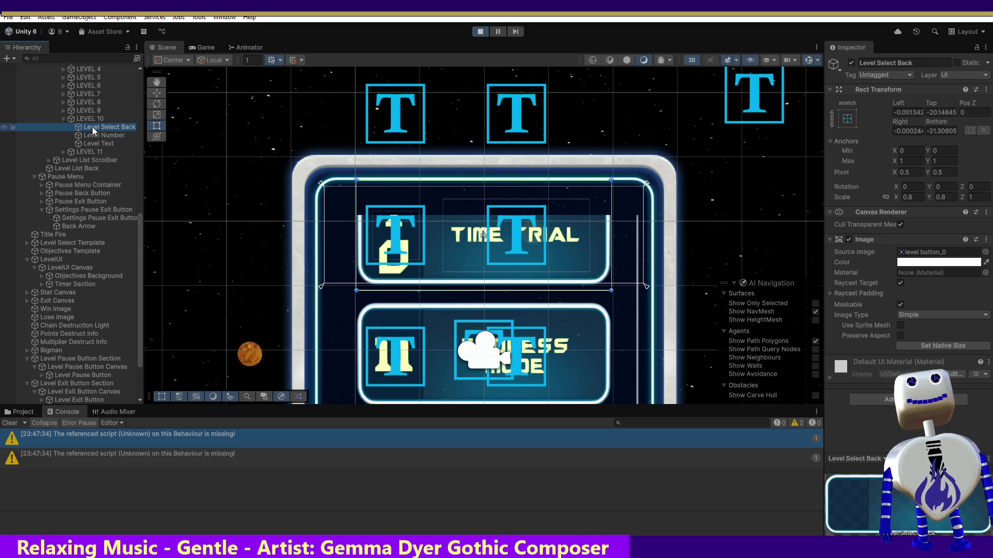
double_click(89, 137)
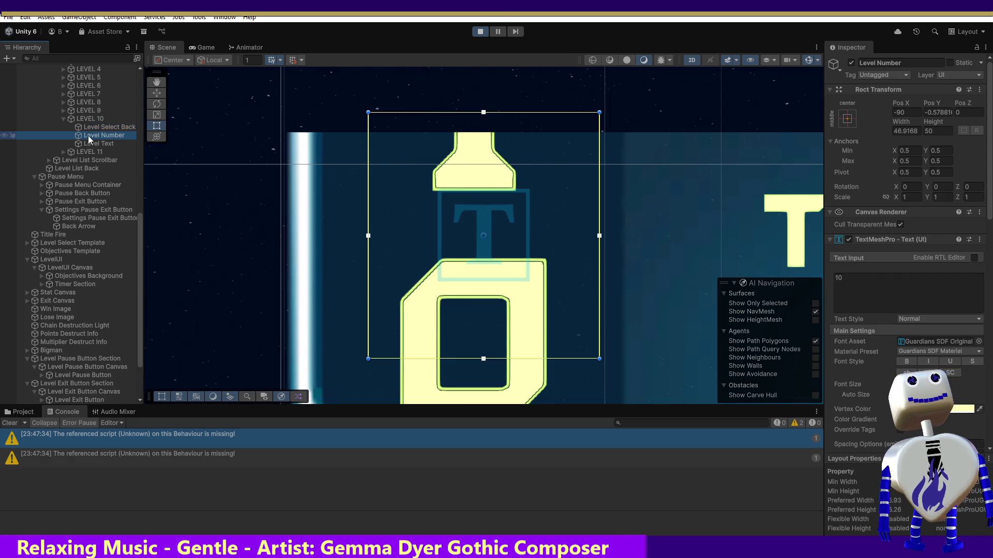
left_click(915, 130)
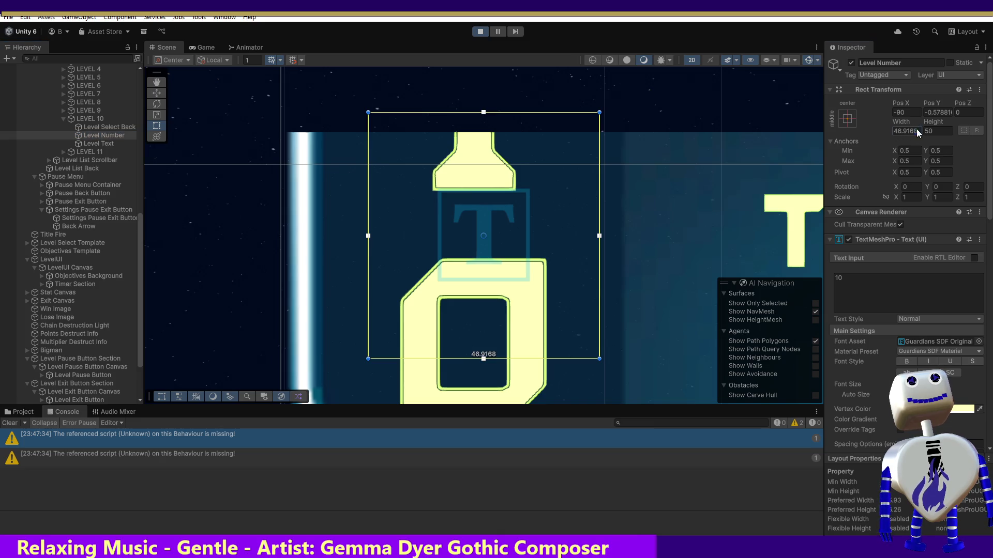
type("50")
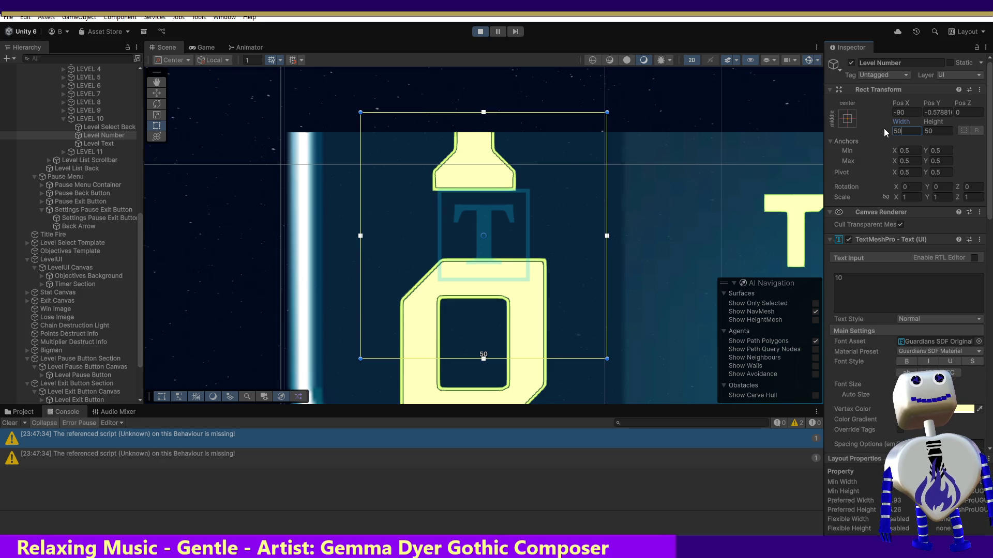
key("BackSpace")
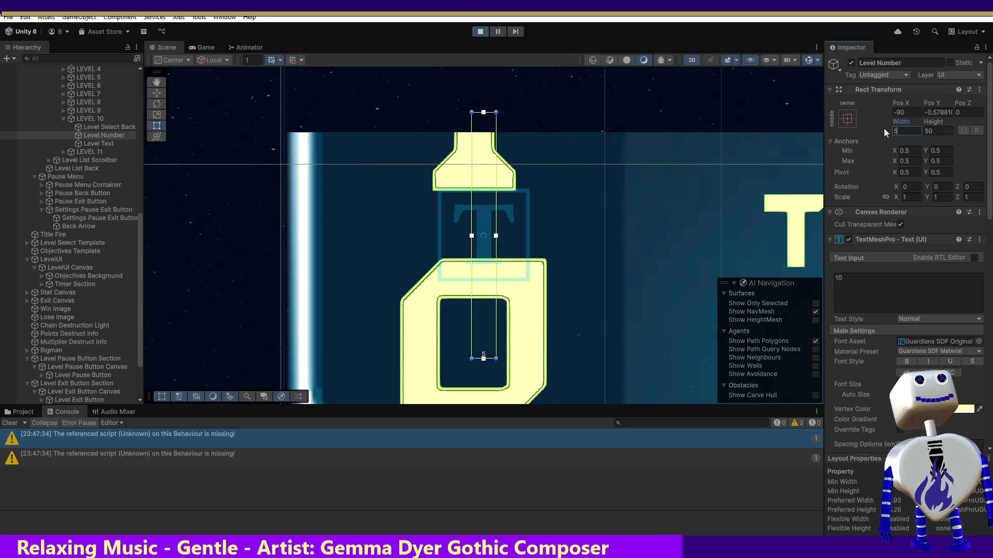
type("75")
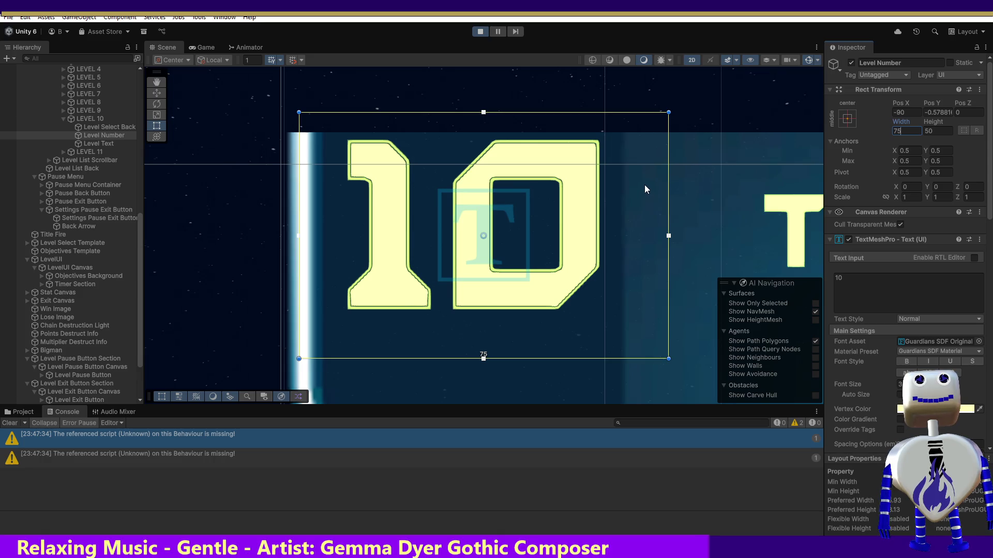
left_click(202, 47)
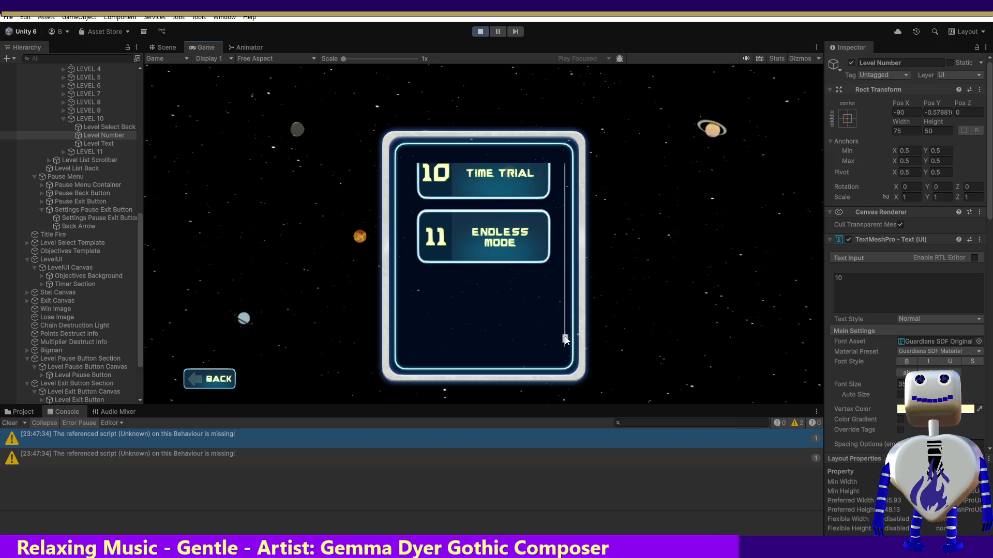
Scroll the running level list to inspect the 10 and 11 buttons
scroll(565, 325, "up", 1)
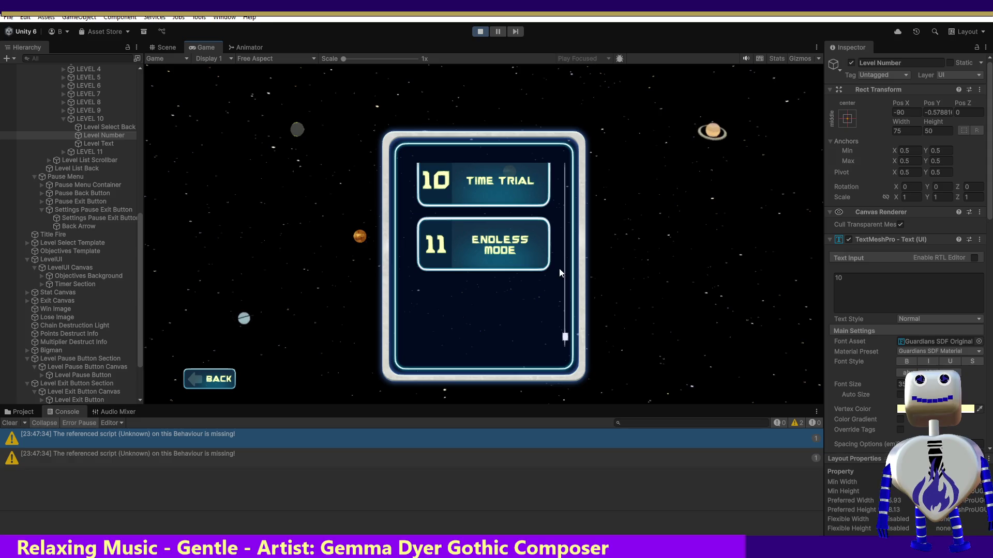
left_click_drag(514, 239, 499, 342)
scroll(455, 274, "up", 5)
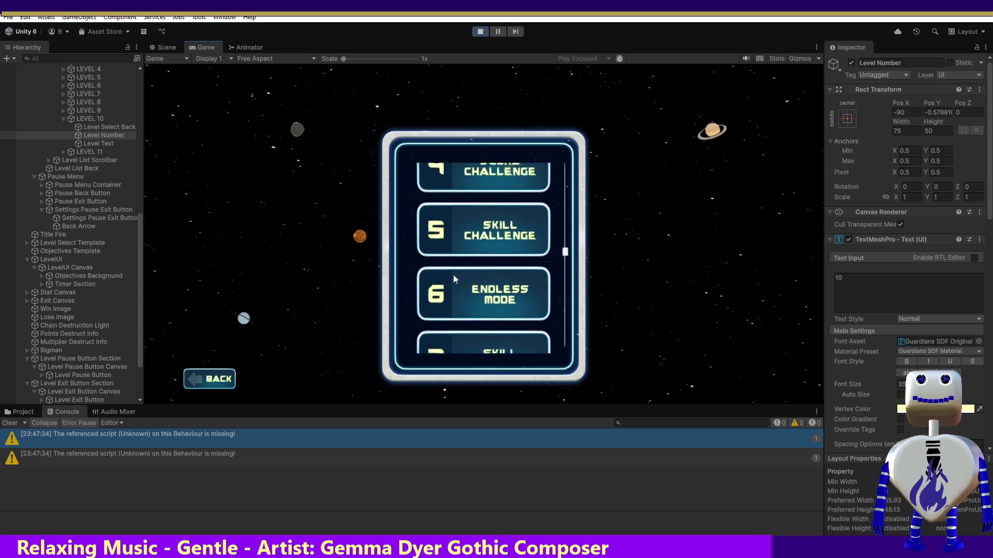
left_click_drag(451, 247, 452, 156)
scroll(463, 201, "down", 3)
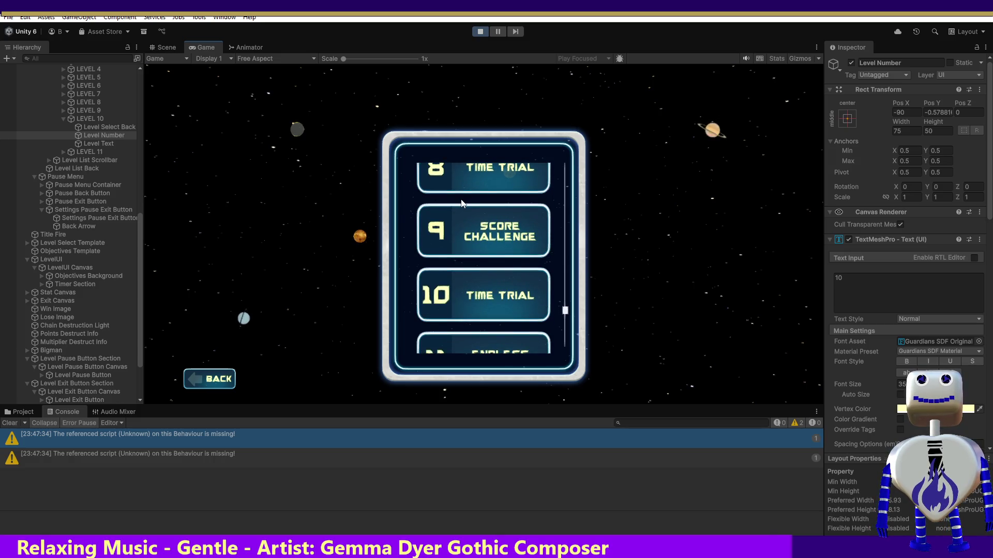
left_click_drag(462, 203, 460, 154)
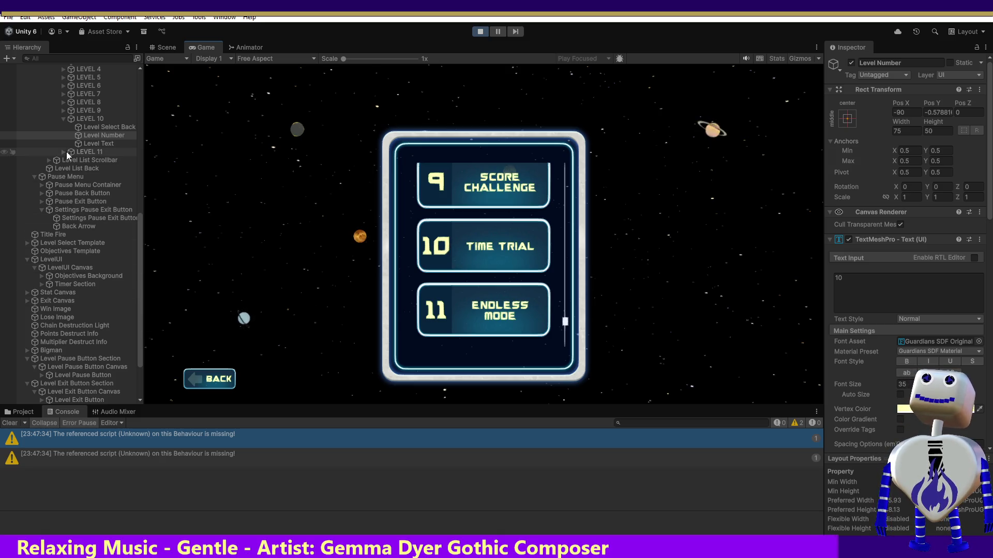
Inspect the Level Text object and try a 175 width, cancelling the change
left_click(98, 144)
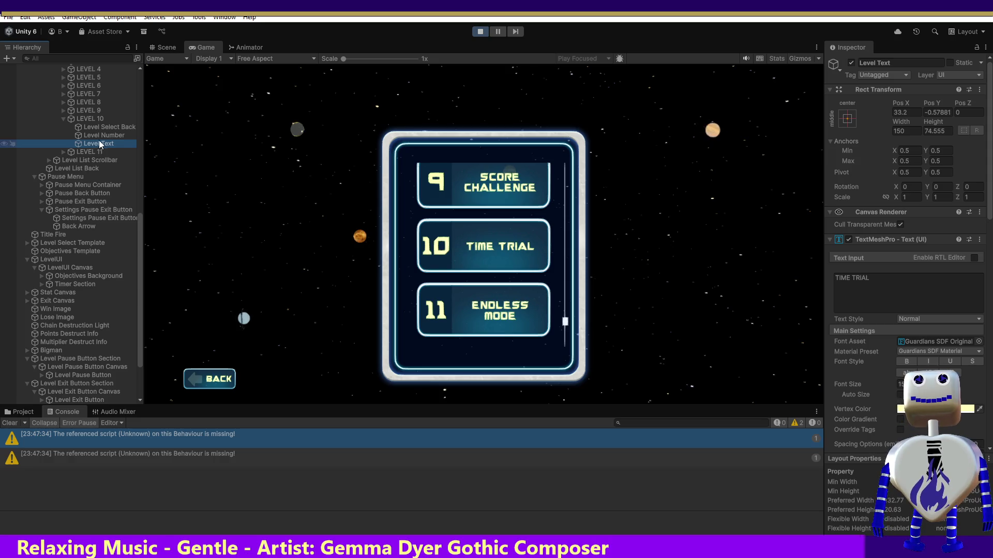
left_click(100, 137)
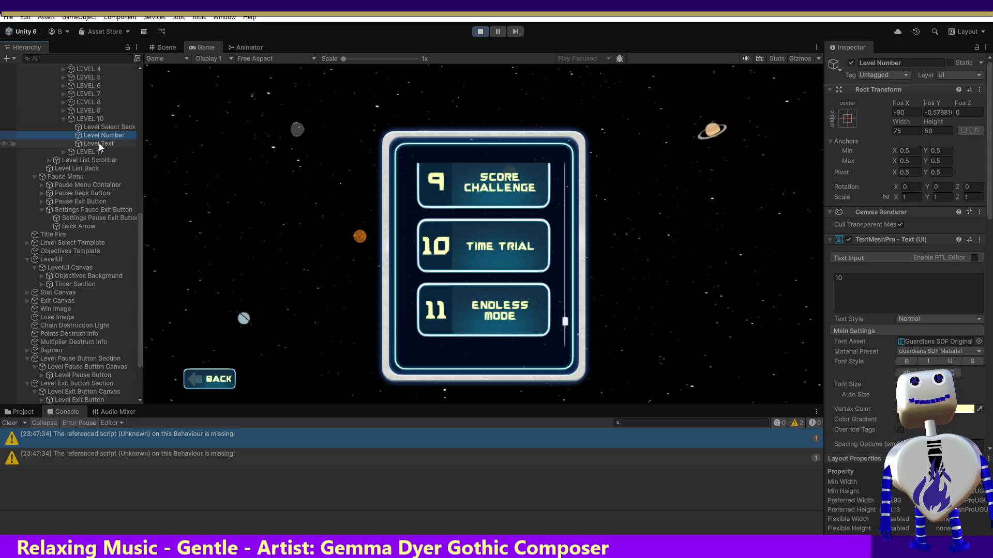
left_click(100, 144)
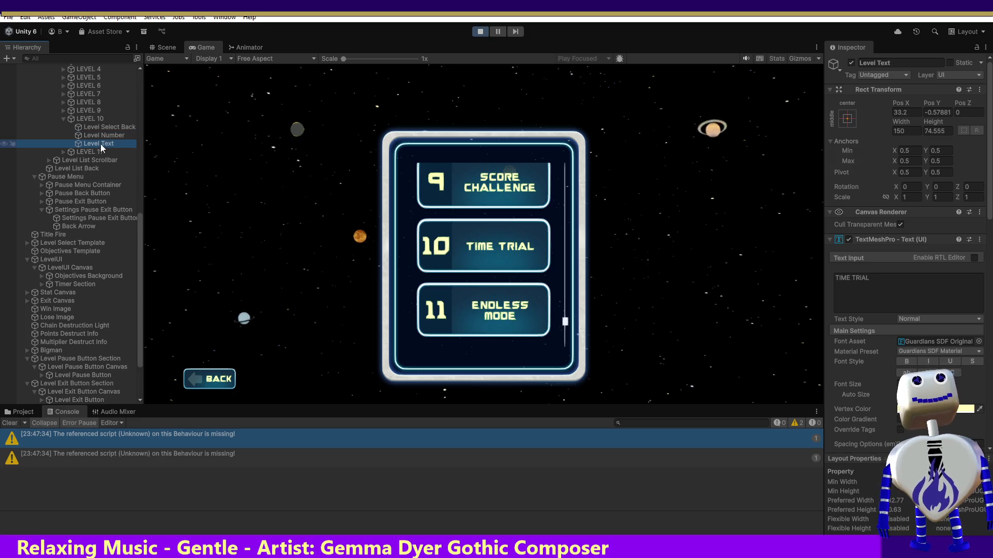
left_click(912, 130)
type("175")
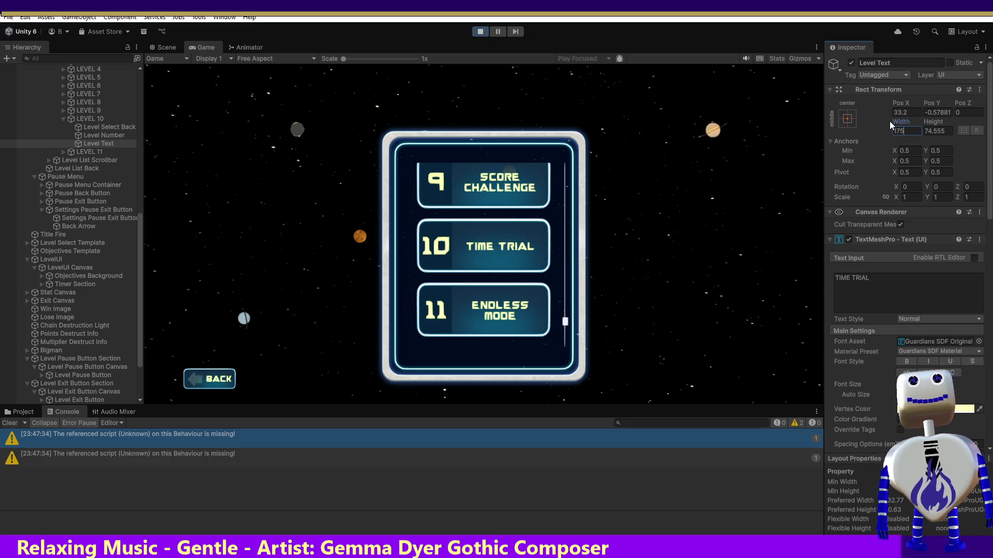
key("Escape")
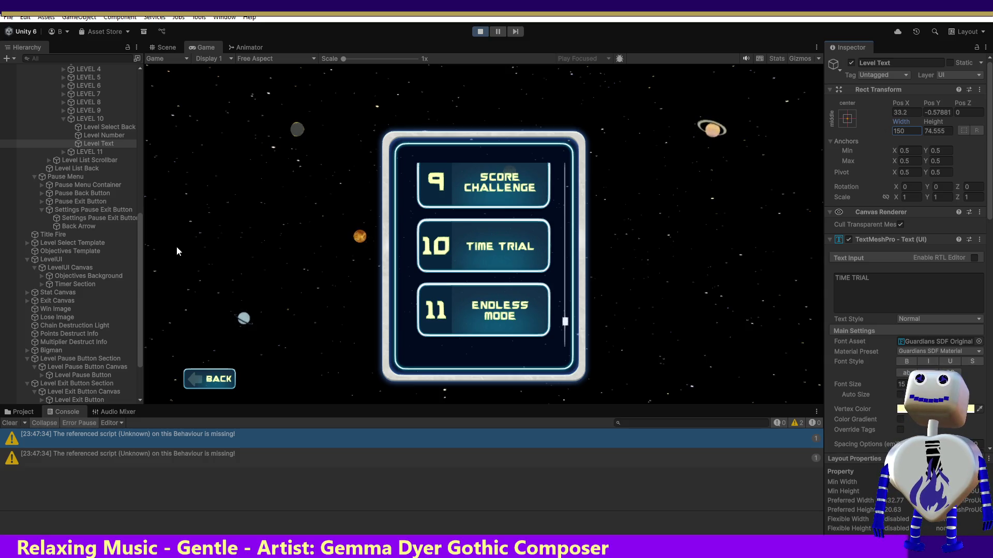
Toggle the LEVEL 10 button background off and on twice, then stop play mode
left_click(106, 126)
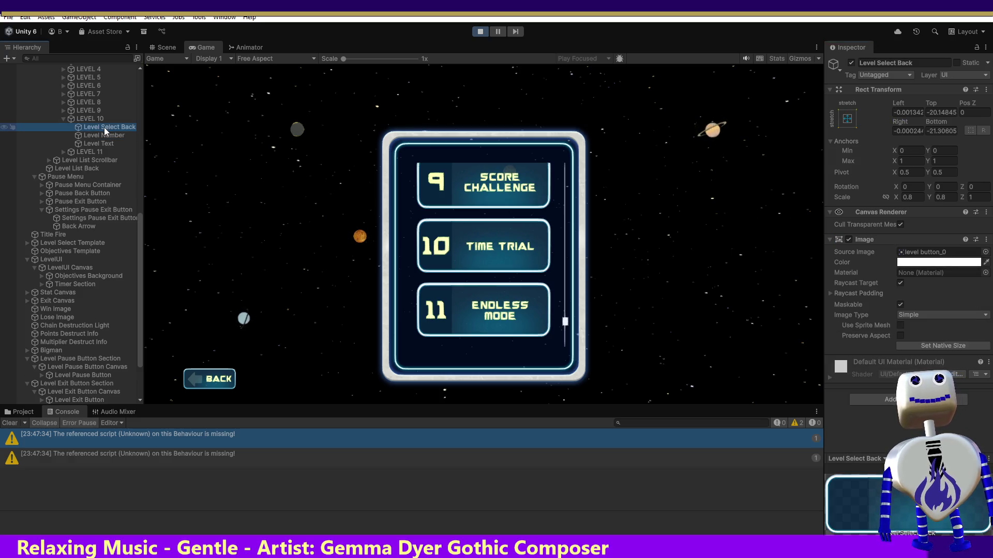
left_click(850, 63)
left_click(851, 63)
left_click(849, 66)
left_click(849, 65)
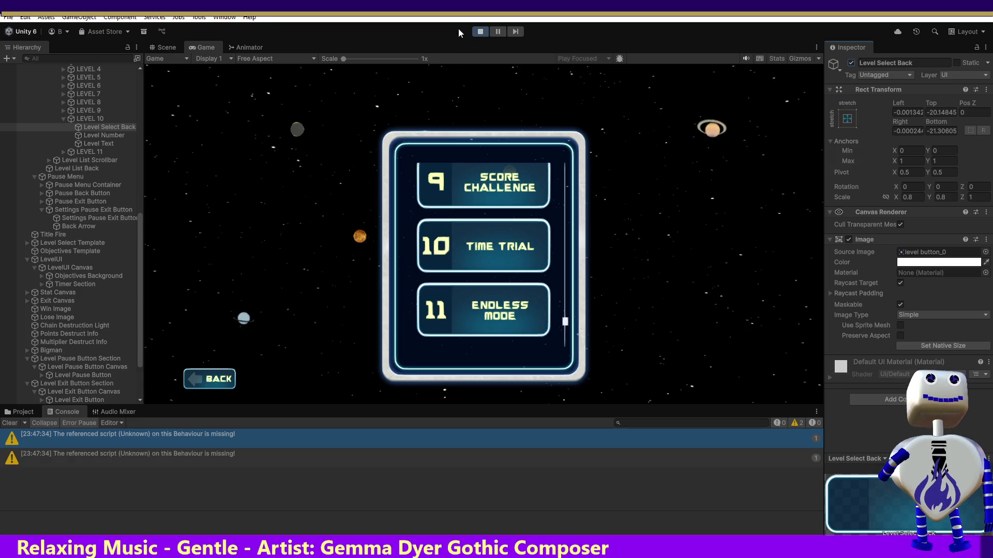
left_click(480, 32)
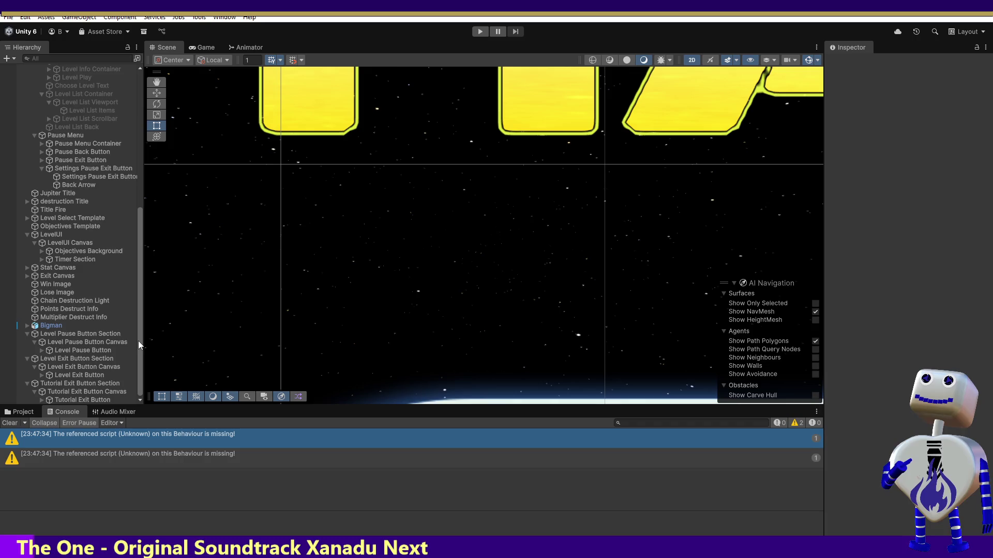
mouse_move(139, 343)
left_mouse_down()
mouse_move(139, 360)
mouse_move(149, 246)
mouse_move(142, 341)
left_mouse_up()
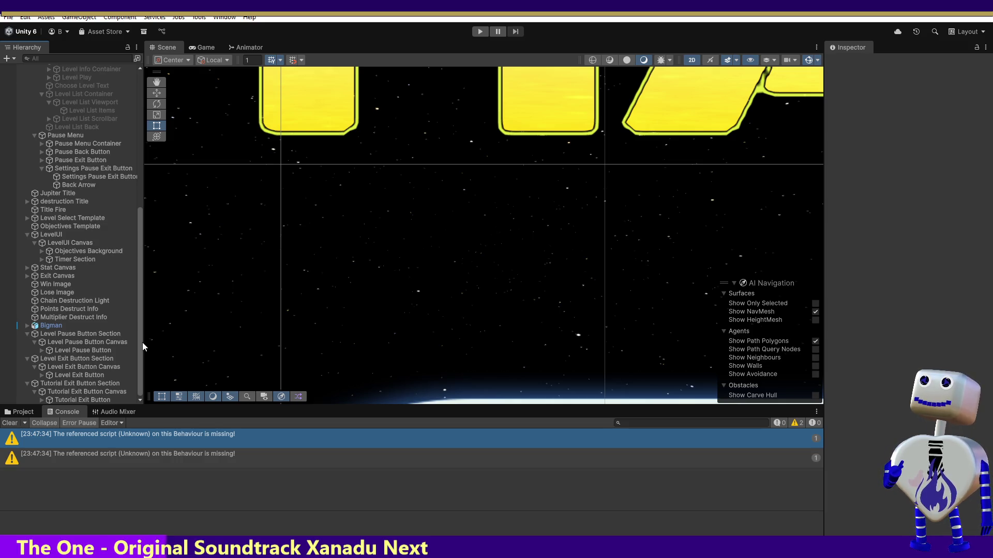
Set the Level Select Template's Level Number width to 75 and enter play mode
left_click(45, 219)
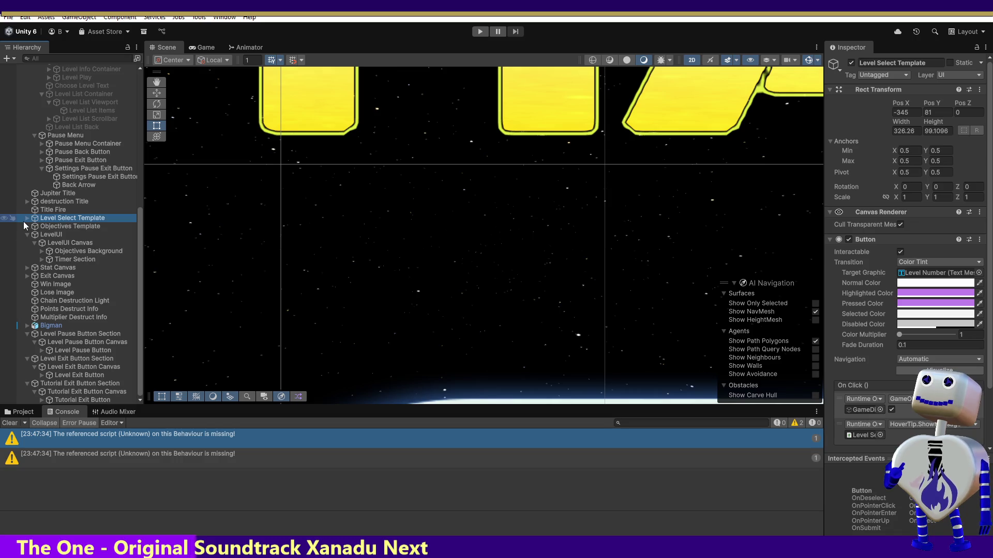
left_click(26, 218)
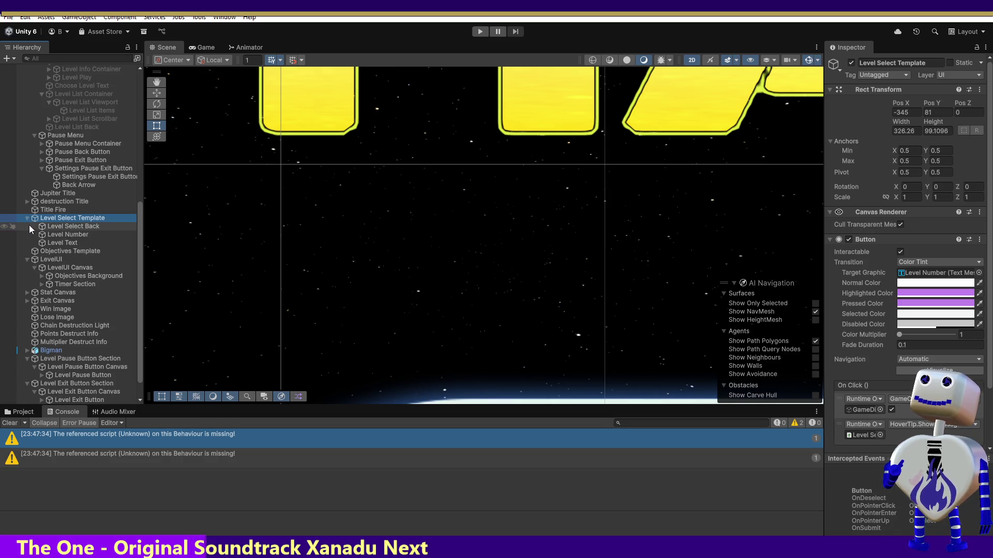
left_click(63, 234)
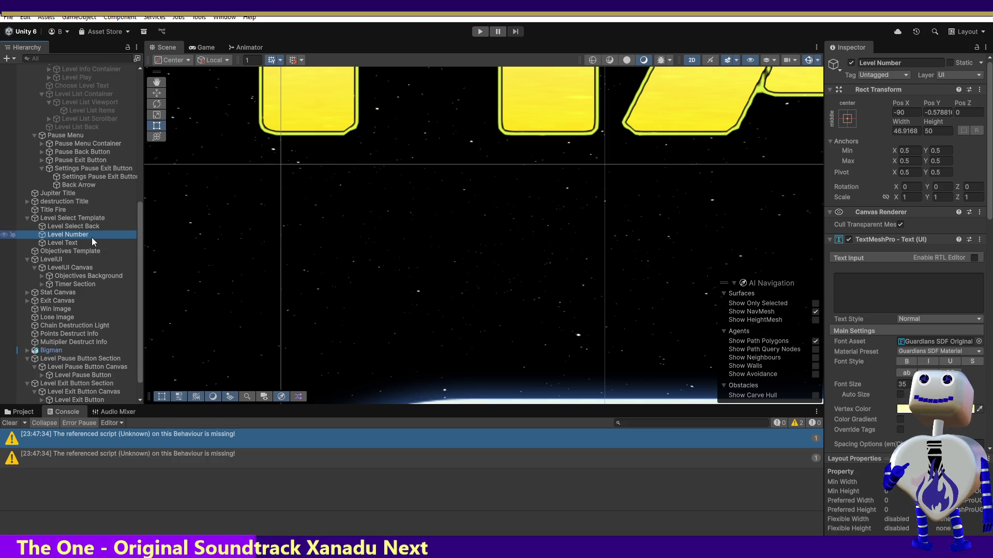
left_click(908, 131)
type("75")
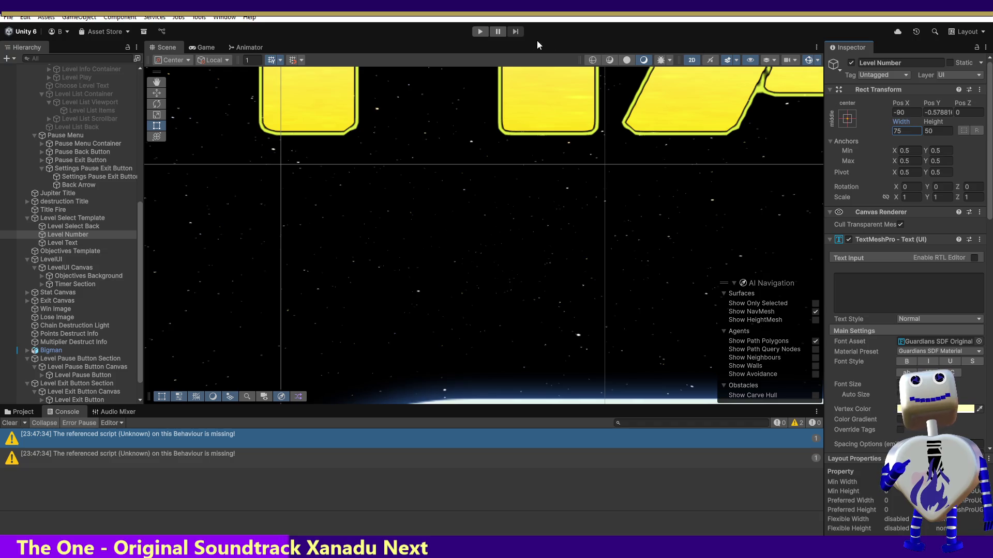
left_click(480, 32)
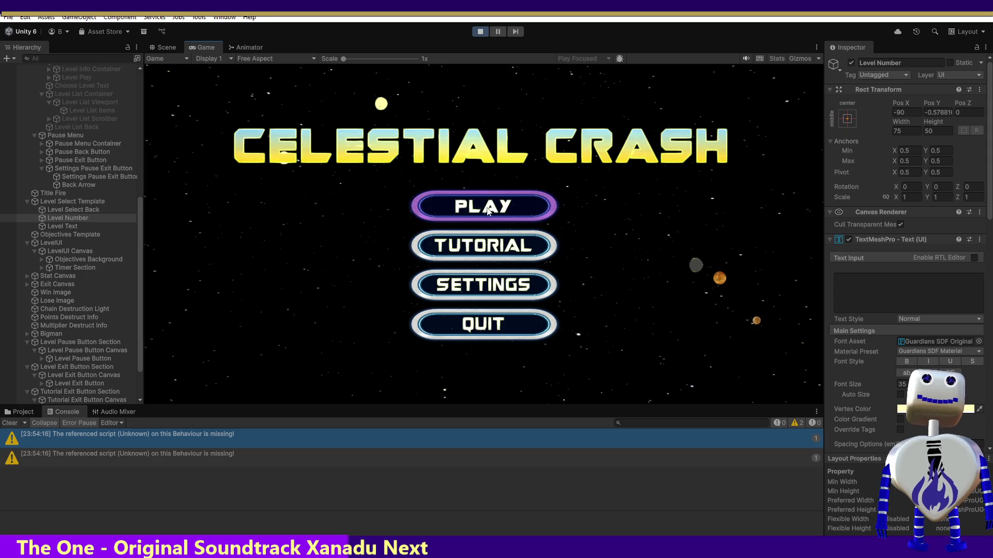
Scroll the running level-select list through all eleven levels, then switch to the Notepad to-do list
left_click(526, 212)
scroll(565, 207, "down", 3)
scroll(565, 208, "down", 5)
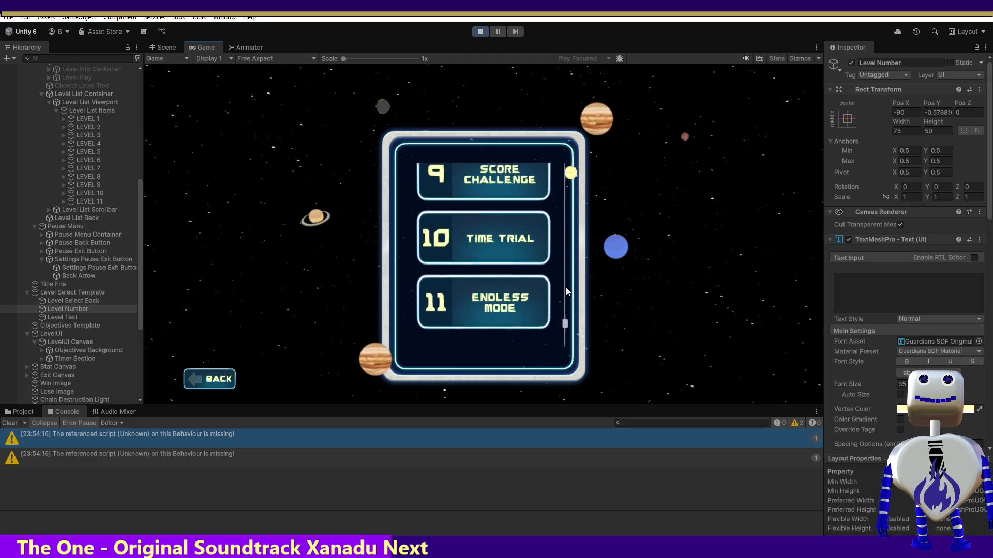
scroll(566, 255, "up", 3)
scroll(565, 256, "up", 5)
scroll(564, 186, "up", 8)
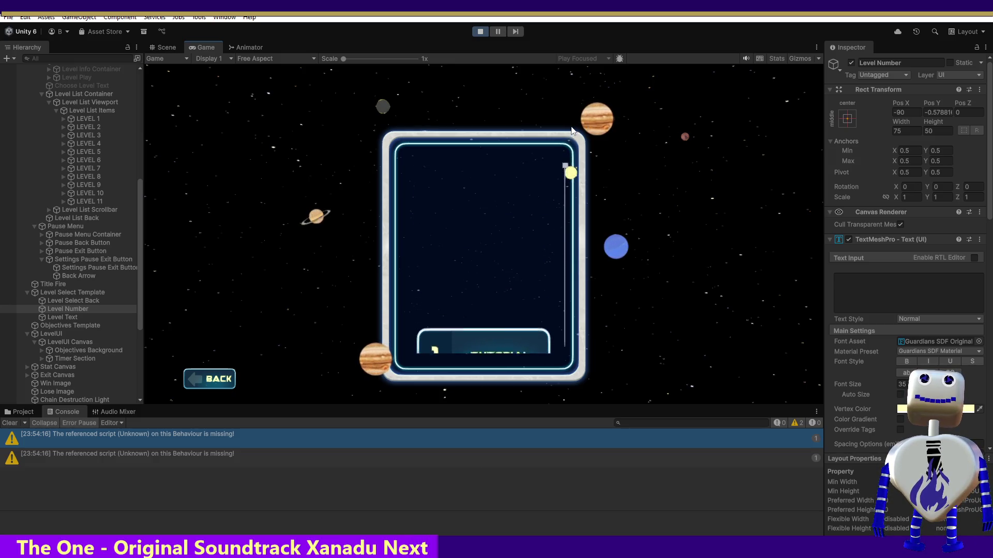
scroll(572, 150, "up", 2)
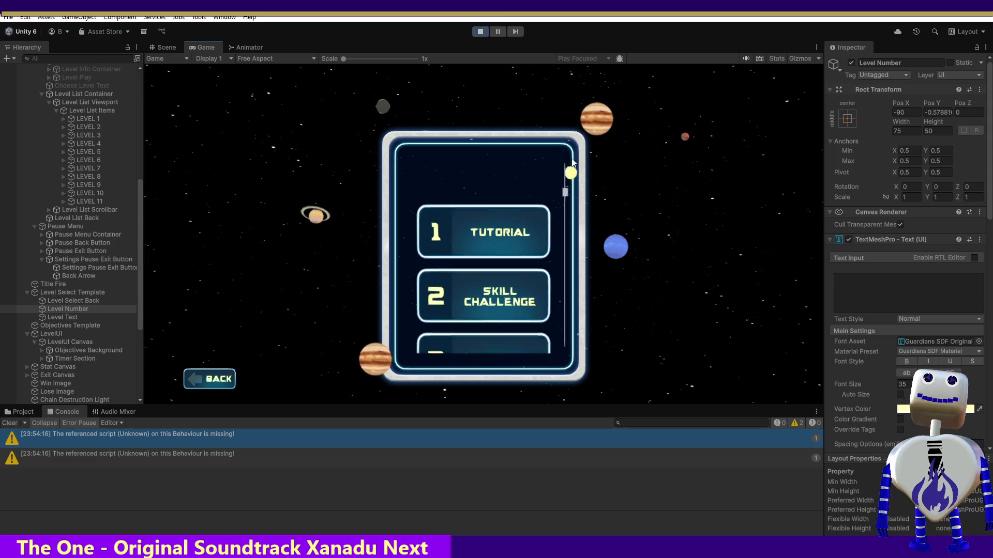
scroll(573, 162, "down", 10)
scroll(586, 317, "up", 12)
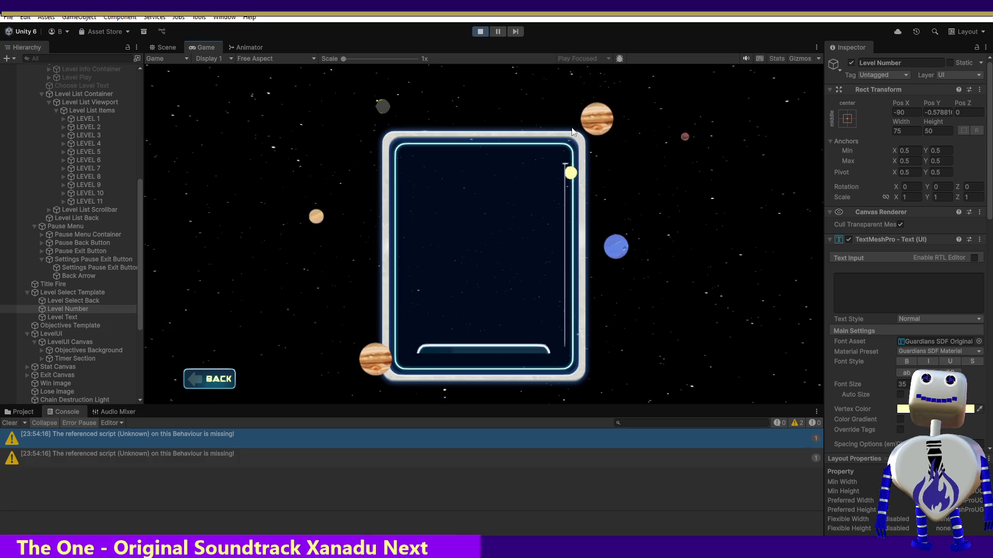
scroll(572, 155, "down", 3)
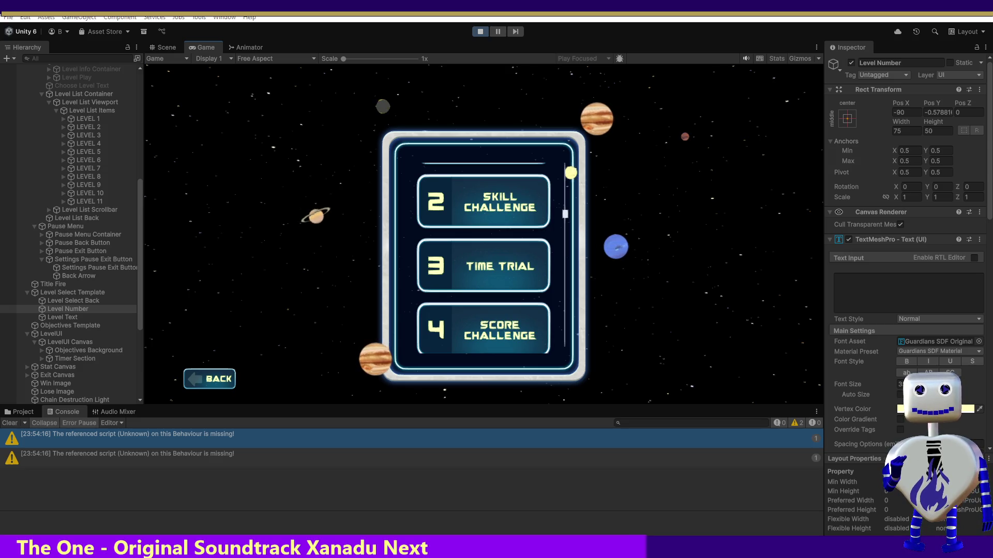
key("alt+Tab")
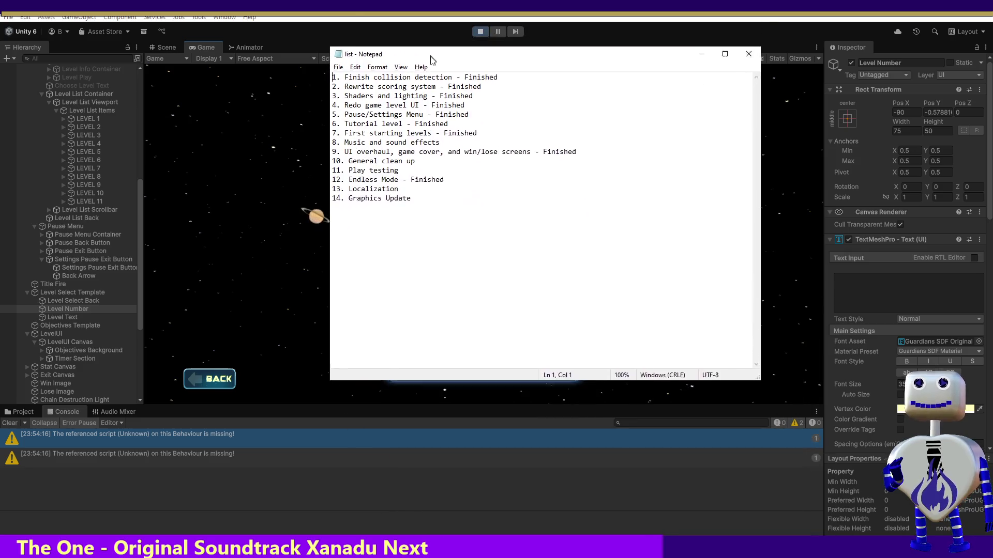
Move the to-do list window lower and highlight the Music and sound effects item
left_click_drag(432, 53, 433, 133)
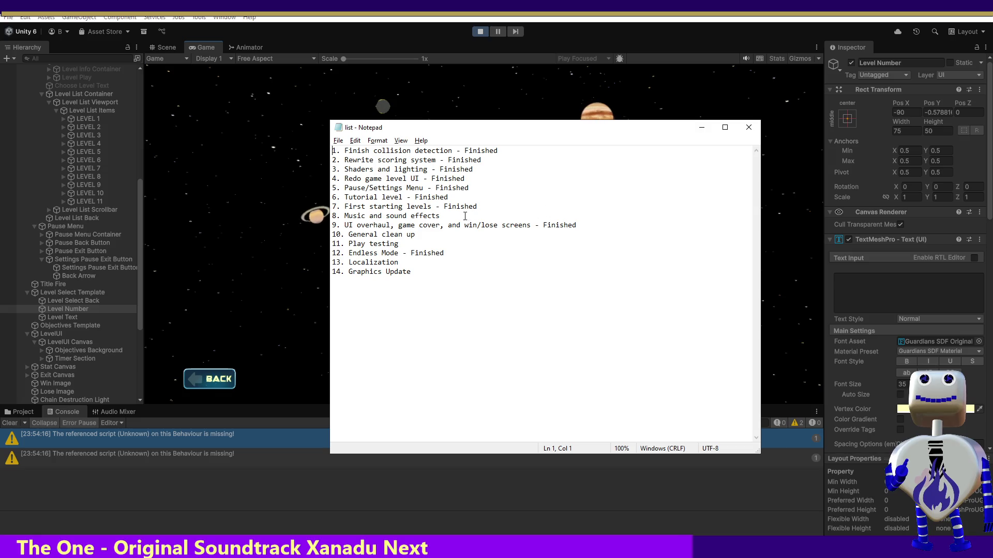
key("shift+Home")
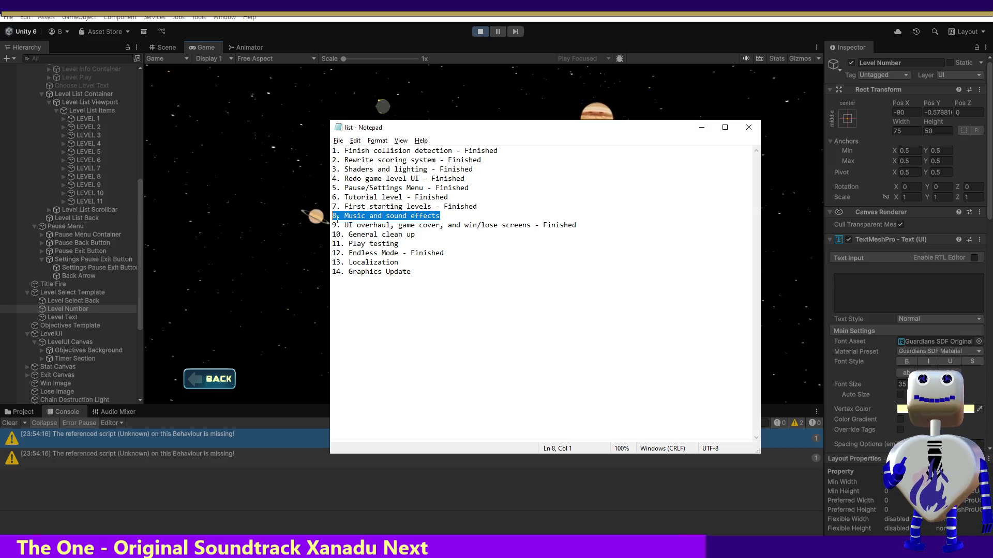
left_click(455, 216)
left_click_drag(455, 216, 328, 216)
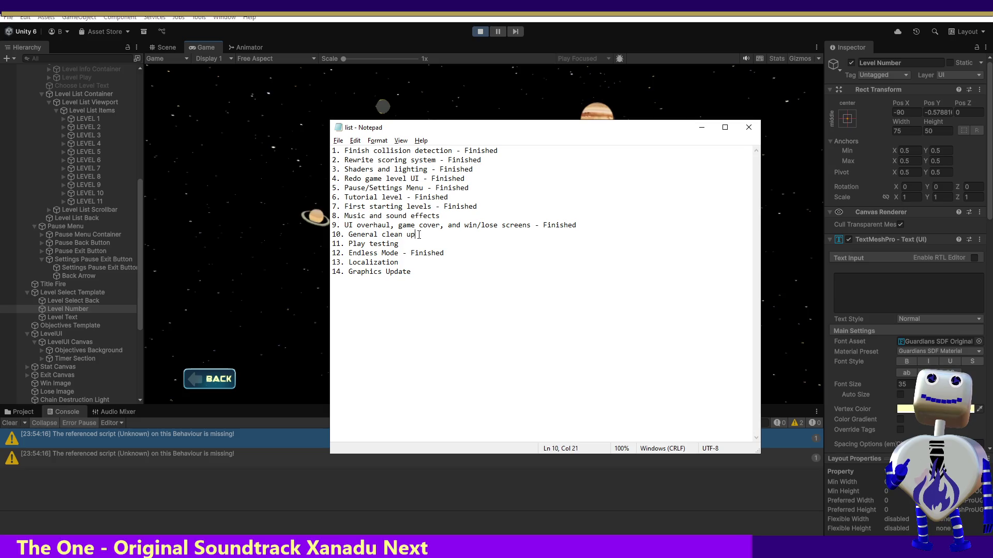
Highlight the General clean up item, then Play testing several times
left_click_drag(415, 234, 331, 234)
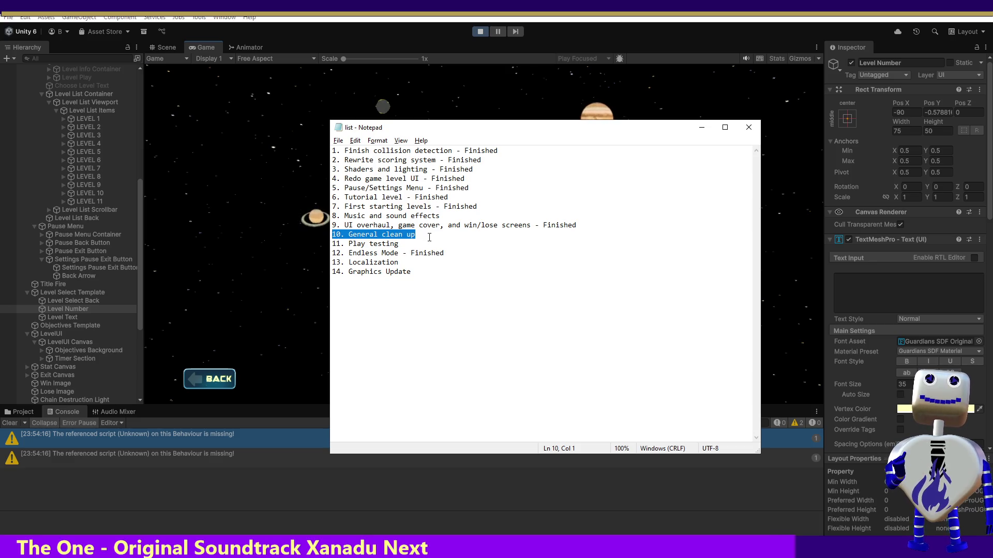
left_click_drag(399, 244, 322, 246)
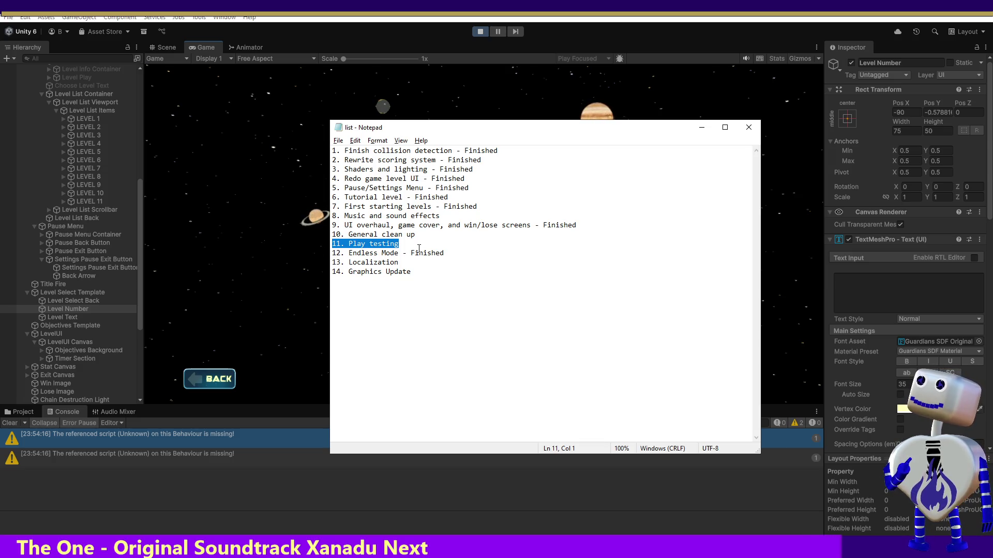
left_click(402, 243)
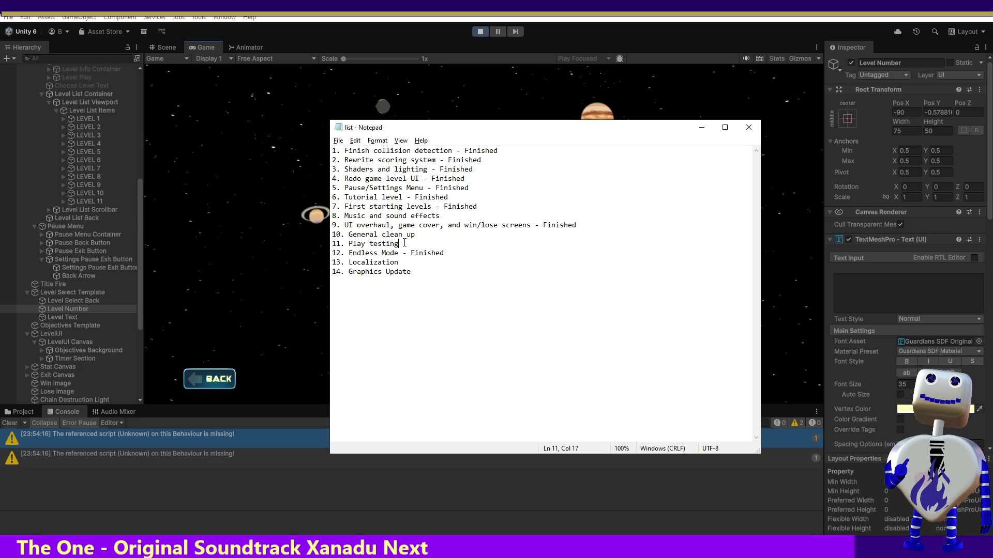
left_click_drag(402, 243, 326, 243)
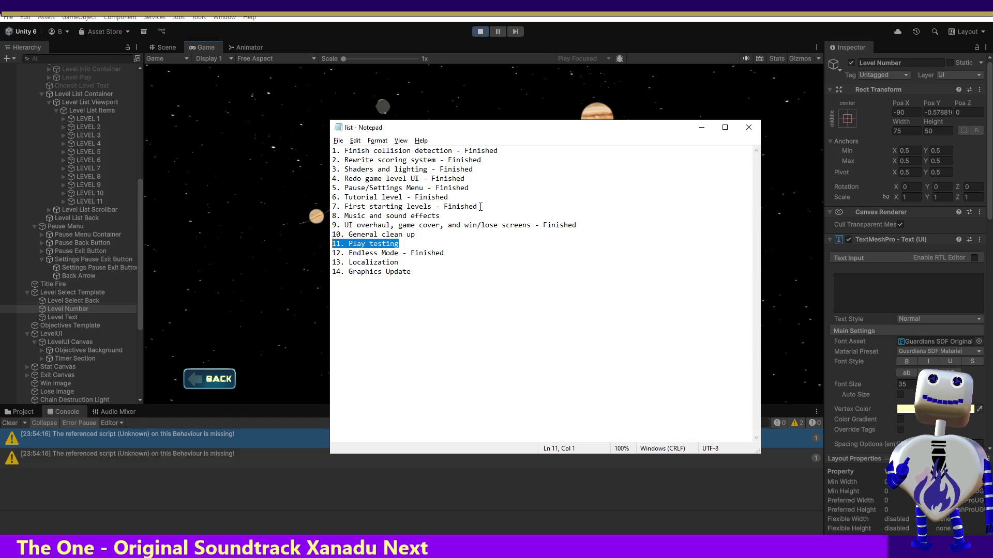
left_click(421, 242)
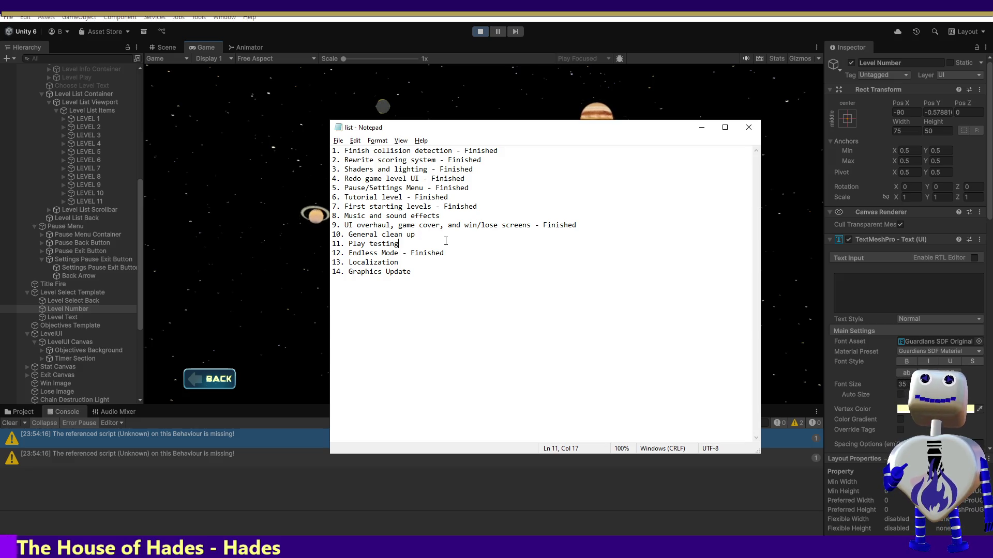
left_click_drag(446, 241, 320, 244)
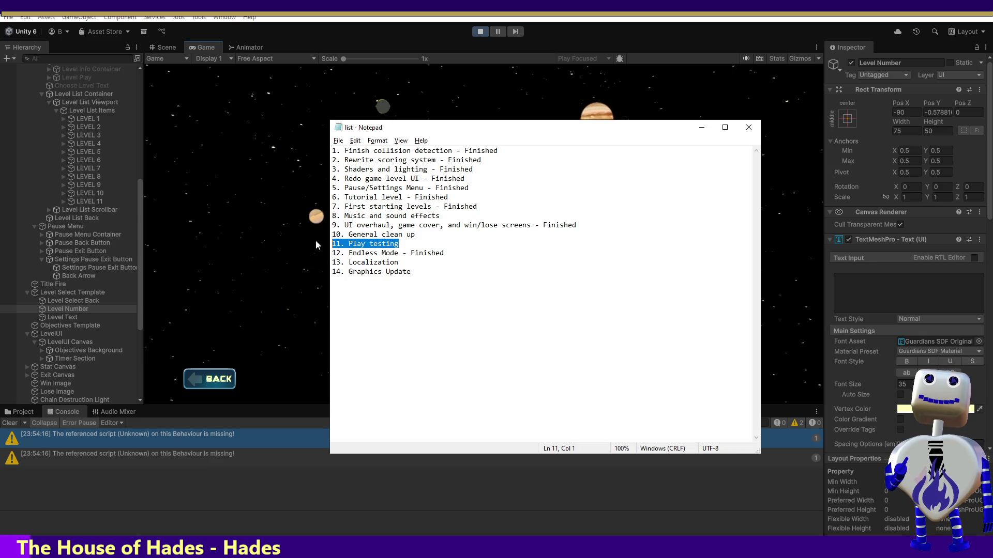
left_click(437, 243)
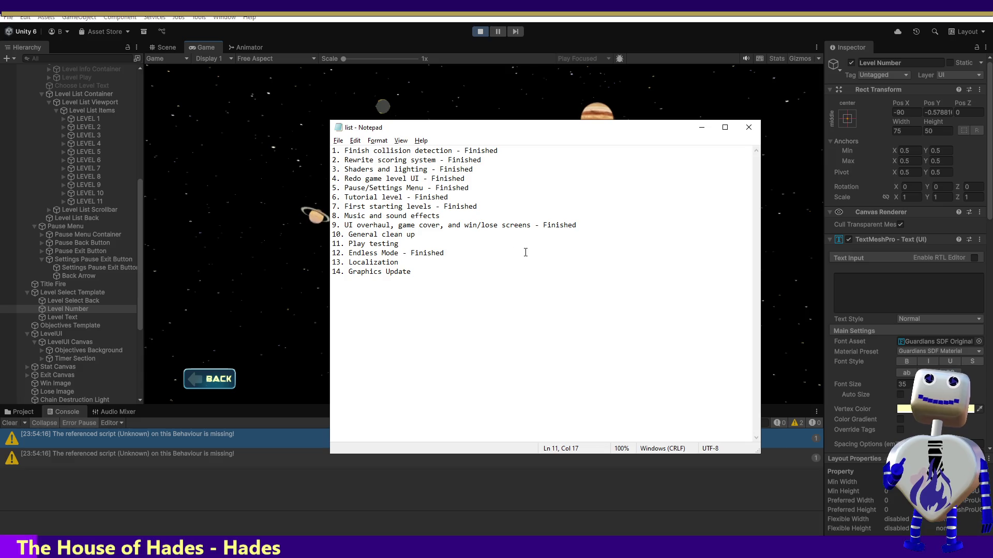
left_click_drag(401, 263, 312, 267)
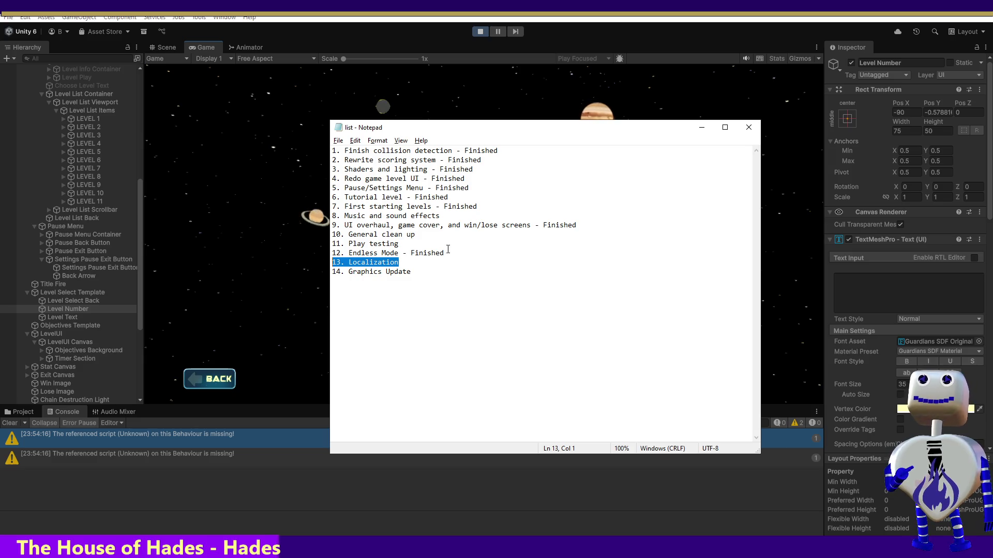
triple_click(416, 273)
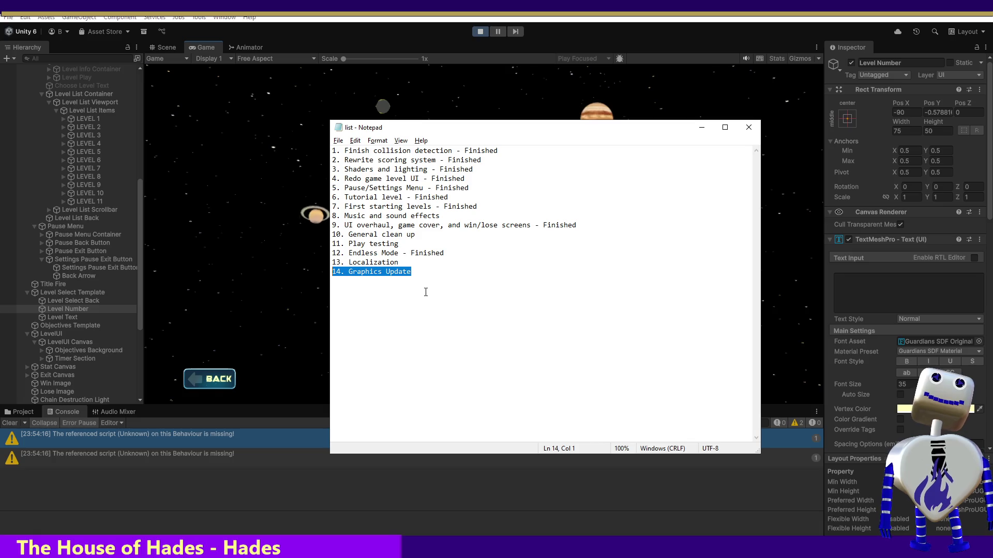
Highlight the Graphics Update and Localization items
left_click(421, 272)
key("shift+Home")
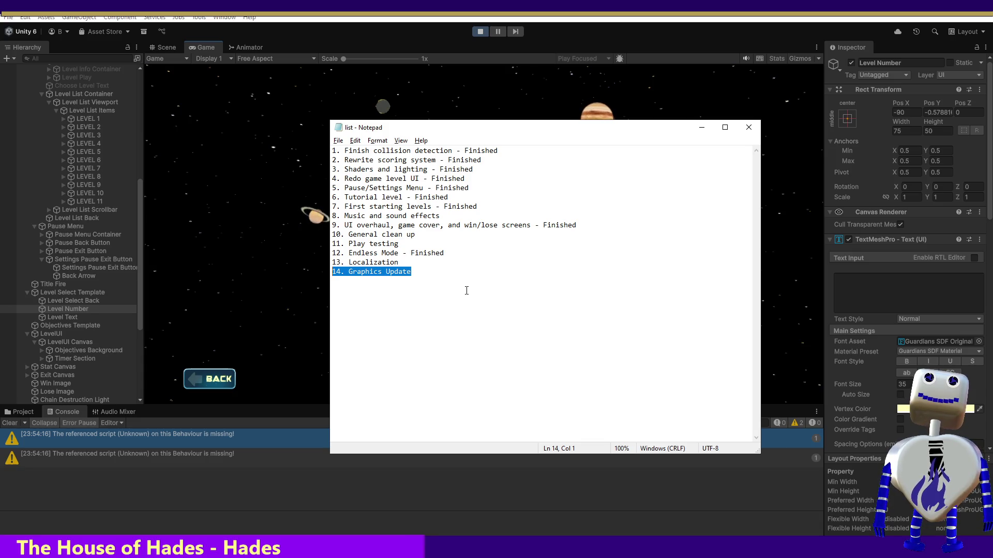
left_click(425, 272)
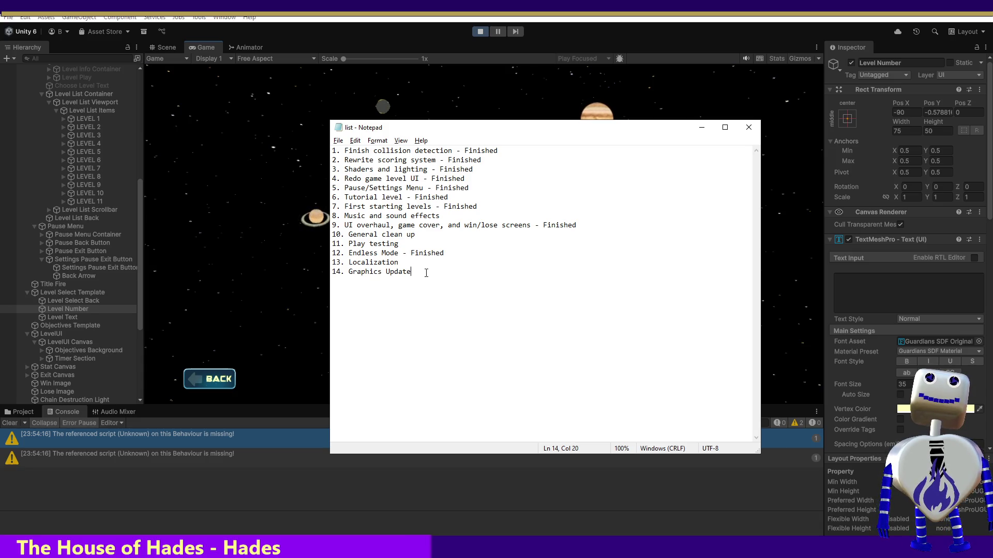
left_click(412, 265)
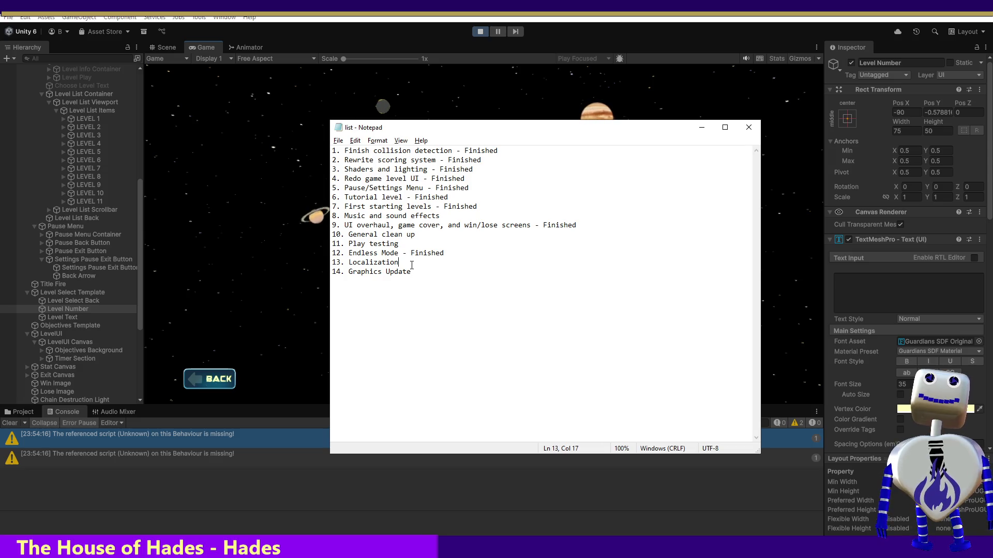
mouse_move(412, 272)
left_mouse_down()
mouse_move(315, 281)
mouse_move(305, 269)
mouse_move(315, 263)
left_mouse_up()
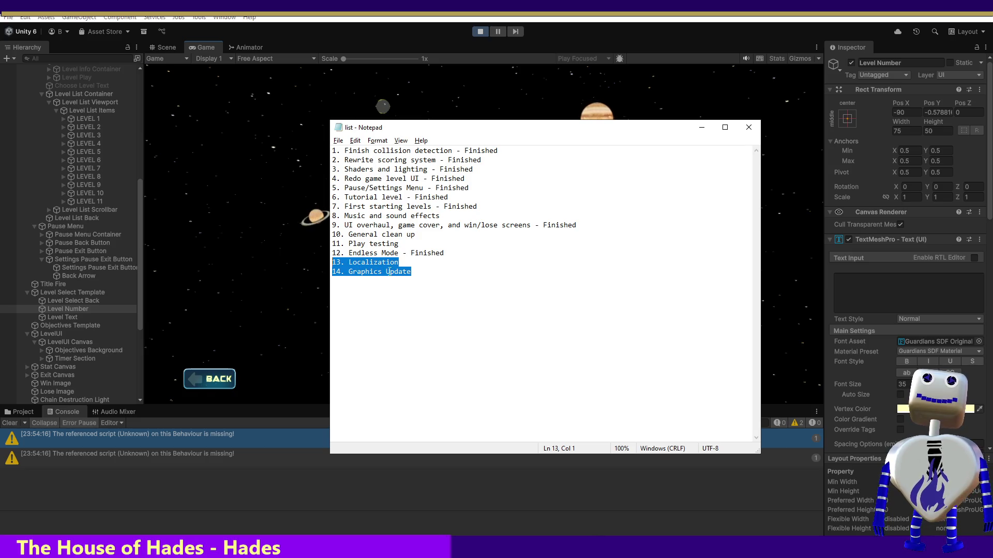
Highlight Music, General clean up and Play testing, then drag the Notepad window off screen
left_click_drag(440, 215, 322, 218)
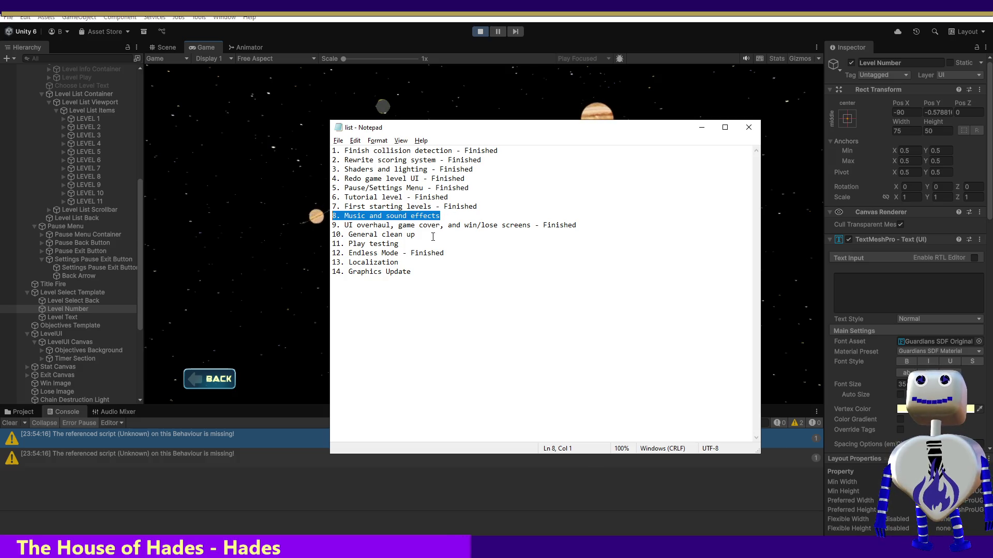
left_click_drag(399, 244, 327, 237)
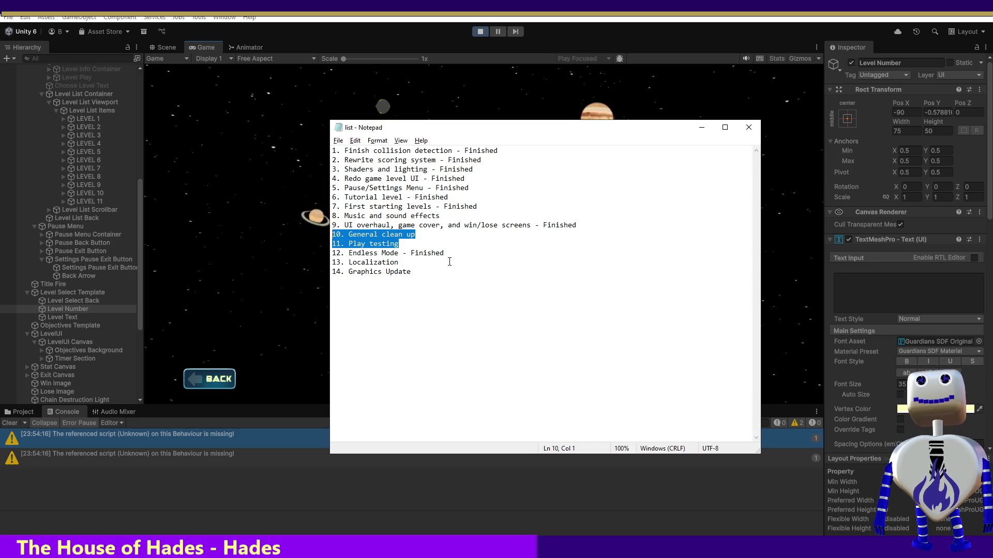
left_click_drag(522, 137, 514, 557)
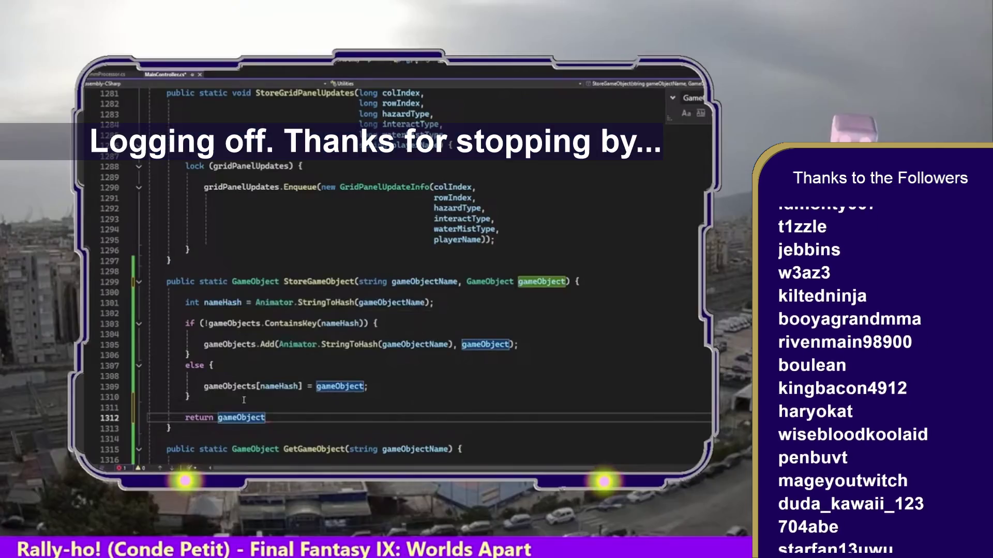
Finish 'return gameObject;', select the whole StoreGameObject method, and switch to Unity
type(";")
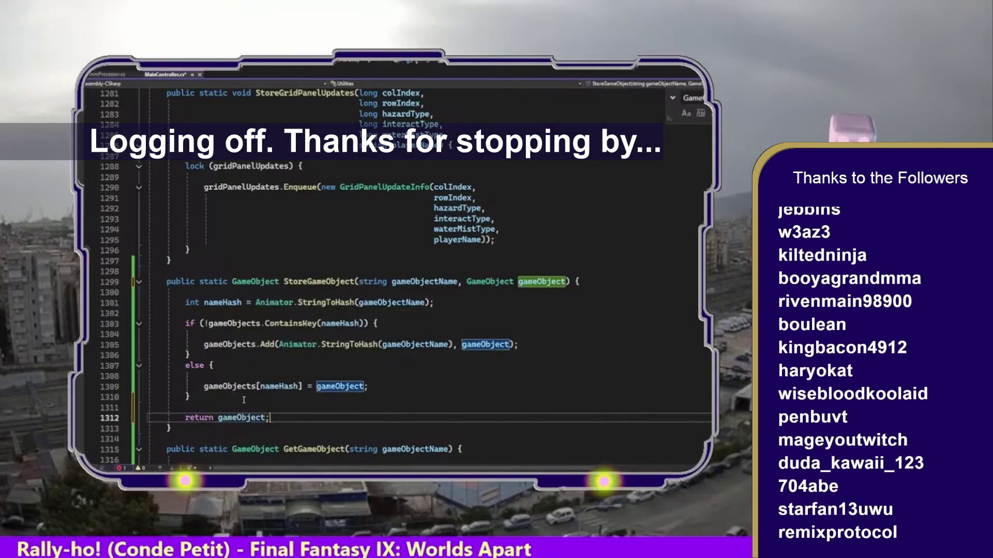
left_click_drag(170, 429, 117, 278)
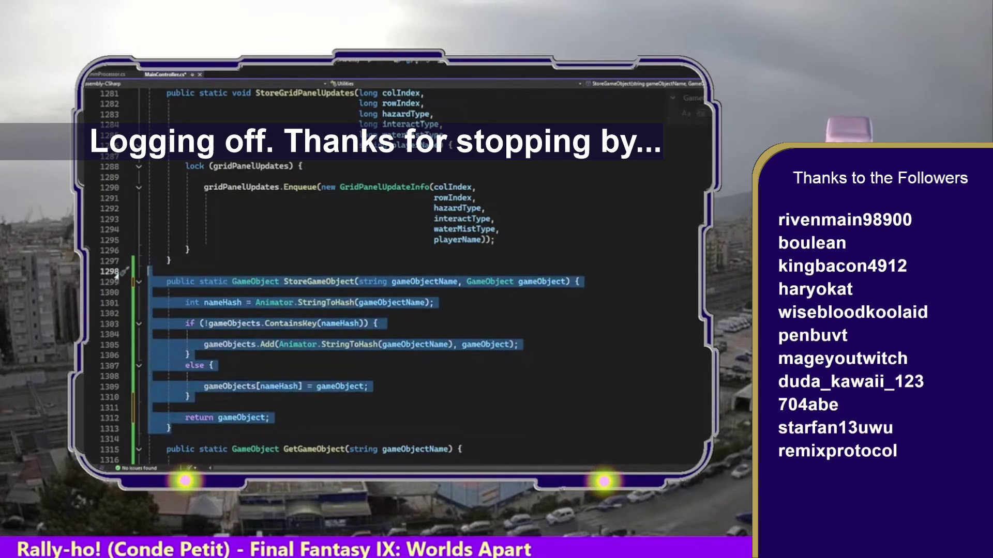
key("alt+Tab")
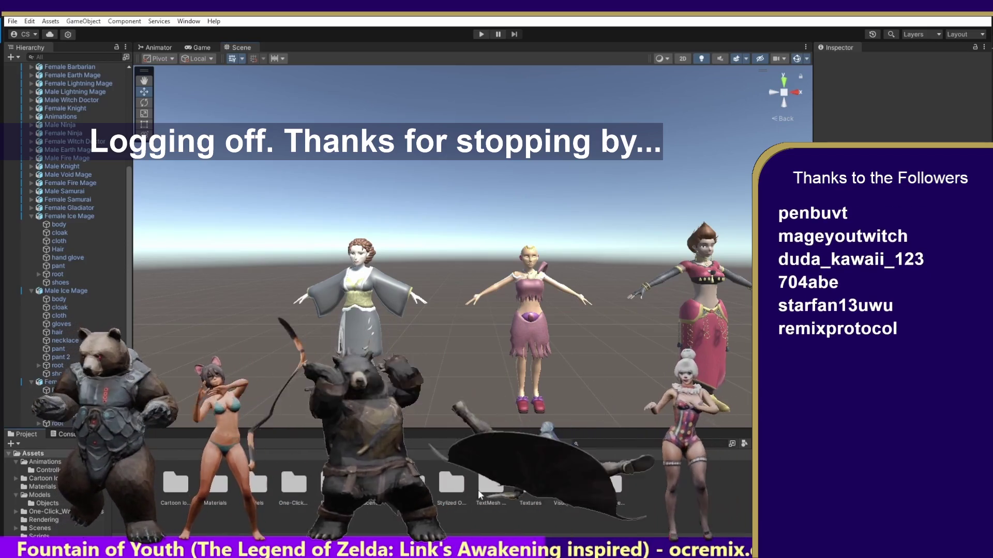
Open the Textures folder to reveal its Female Ice and Male Barbarian subfolders
double_click(519, 485)
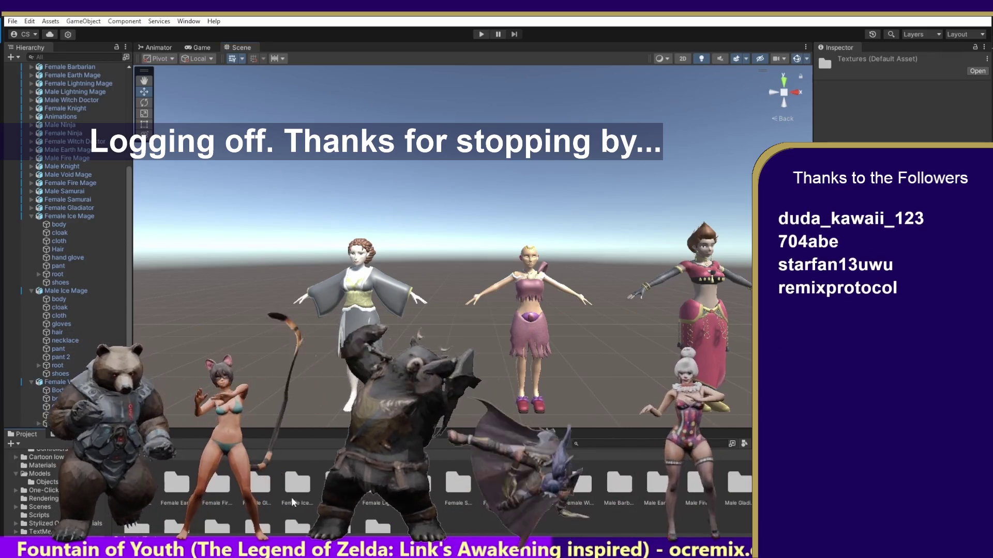